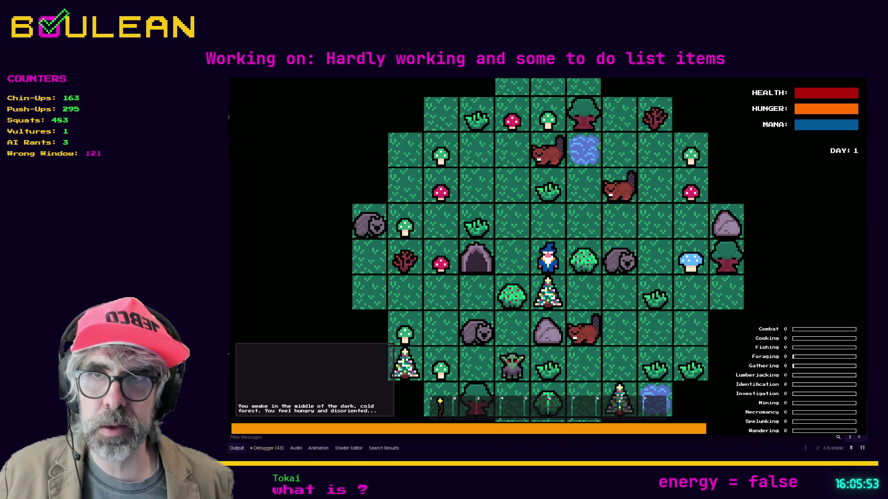
Search 'hemomancer steam' in a new Brave tab and open the Hemomancer Steam store page
{"action": "key", "text": "alt+Tab"}
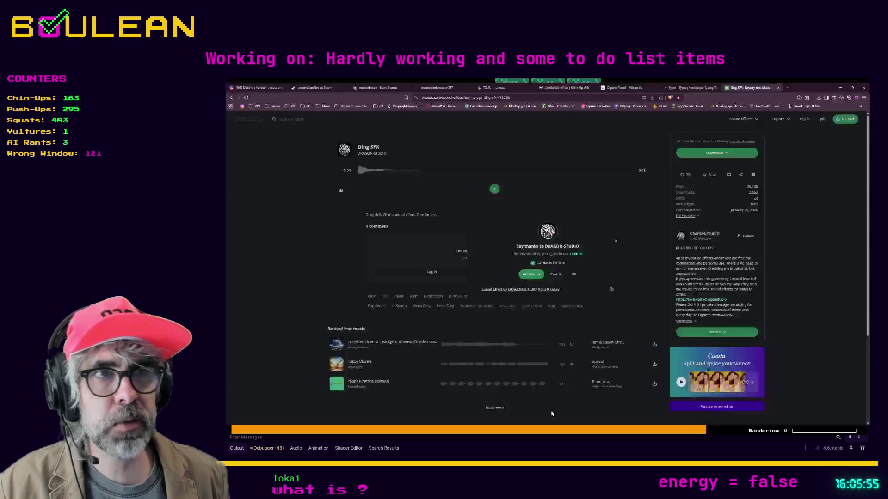
{"action": "key", "text": "ctrl+t"}
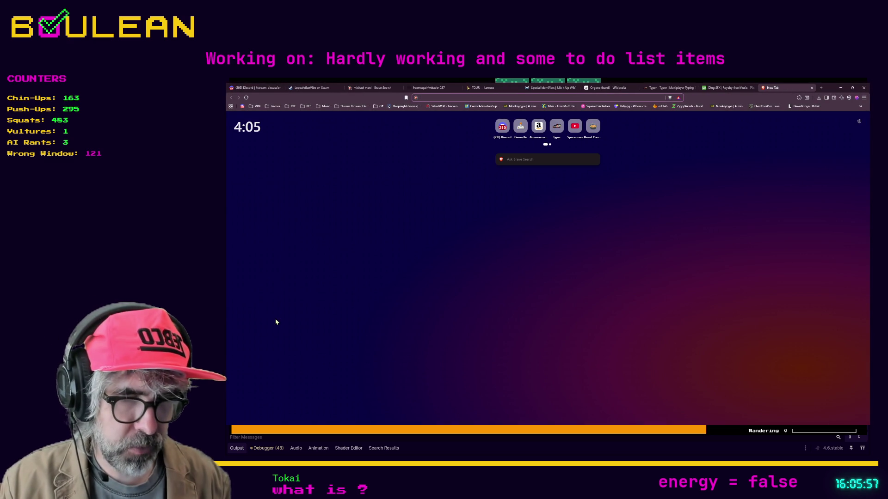
{"action": "type", "text": "hemoman"}
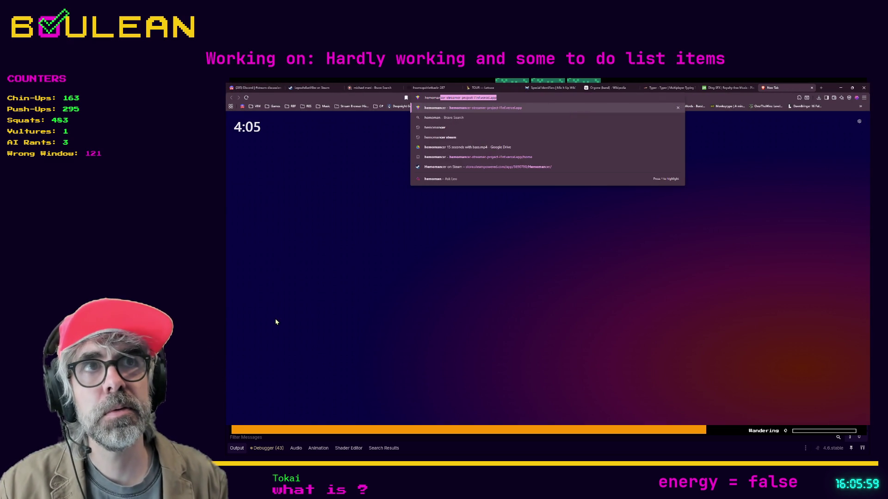
{"action": "type", "text": "cer steam"}
{"action": "key", "text": "Return"}
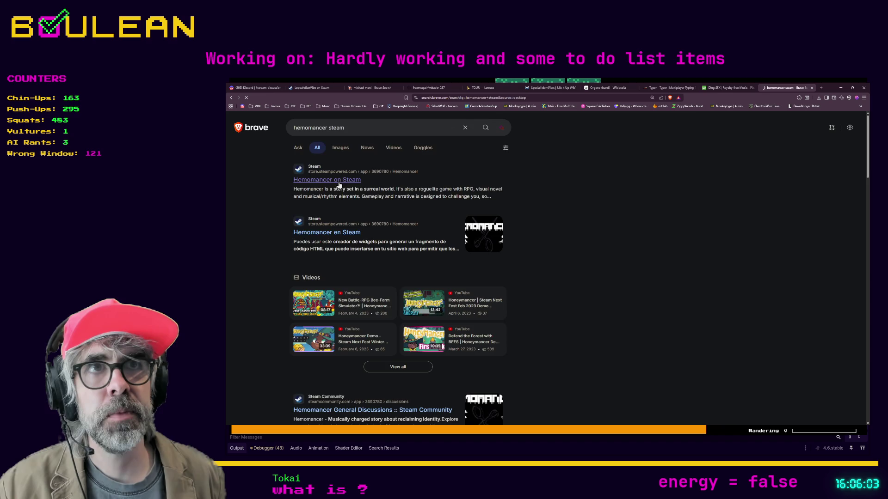
{"action": "left_click", "coordinate": [337, 184]}
Enlarge the 'Loud stranger' dialogue screenshot on the Hemomancer store page
{"action": "left_click", "coordinate": [513, 96]}
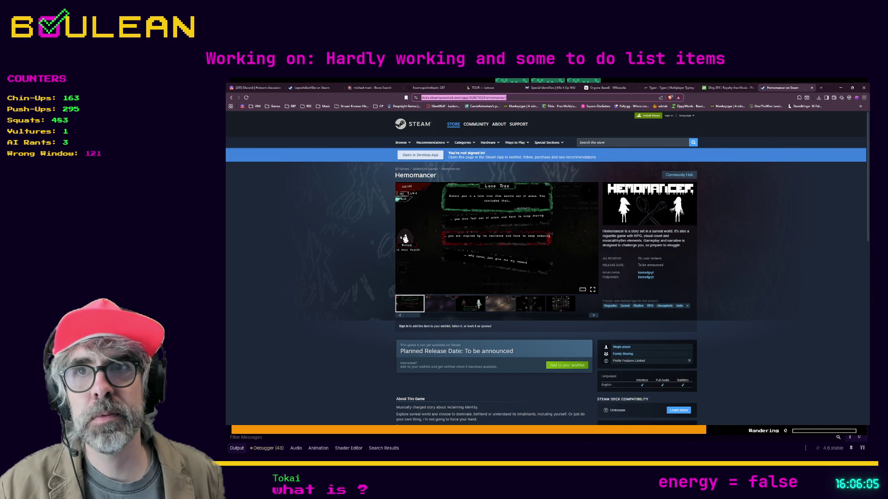
{"action": "key", "text": "alt+Tab"}
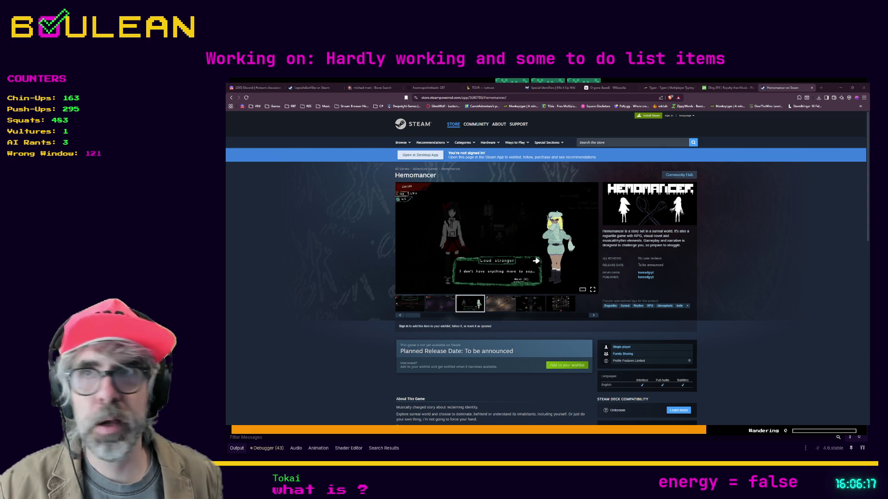
{"action": "mouse_move", "coordinate": [500, 247]}
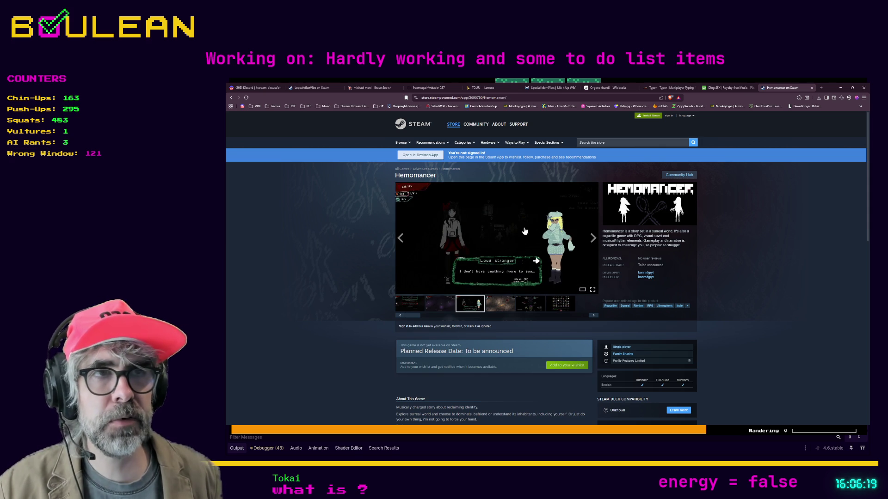
{"action": "left_click", "coordinate": [490, 240]}
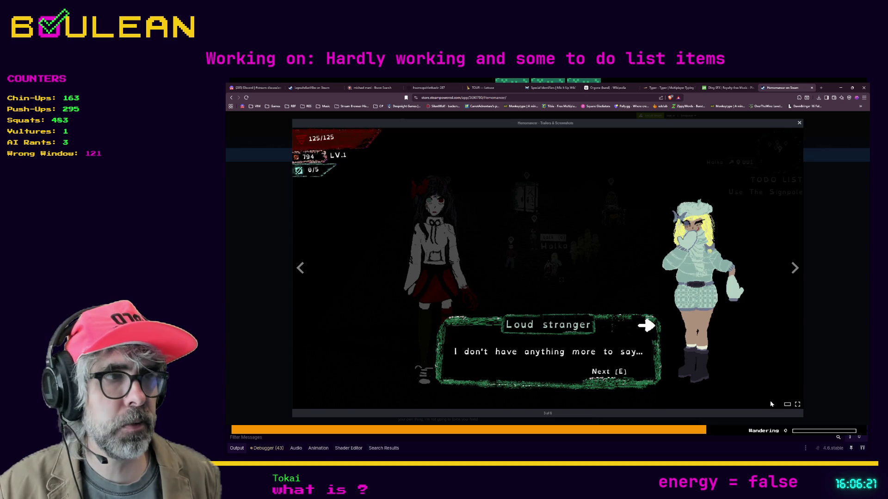
Cycle through six Hemomancer screenshots, past Lone Tree to 'Loud stranger', then close the viewer
{"action": "left_click", "coordinate": [795, 269]}
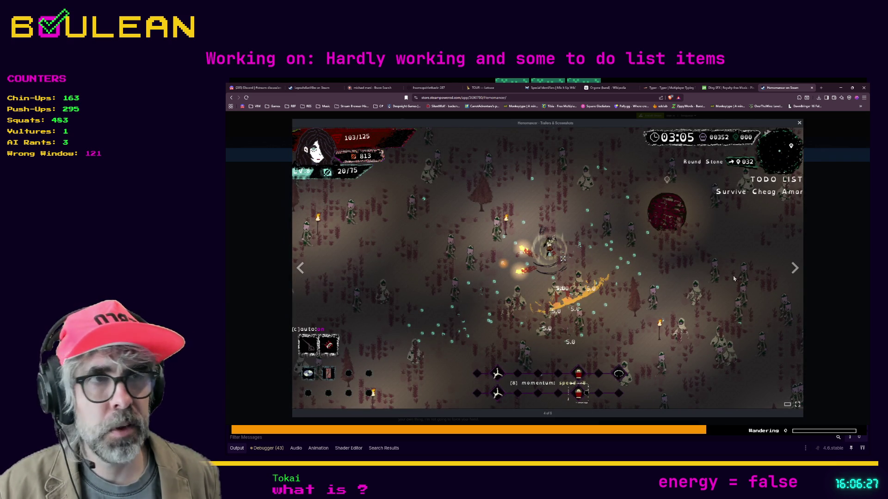
{"action": "left_click", "coordinate": [794, 271]}
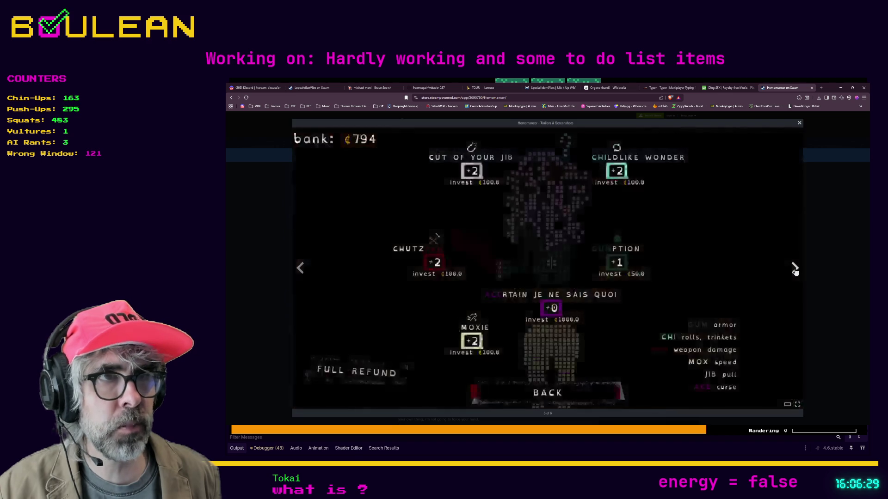
{"action": "left_click", "coordinate": [795, 271]}
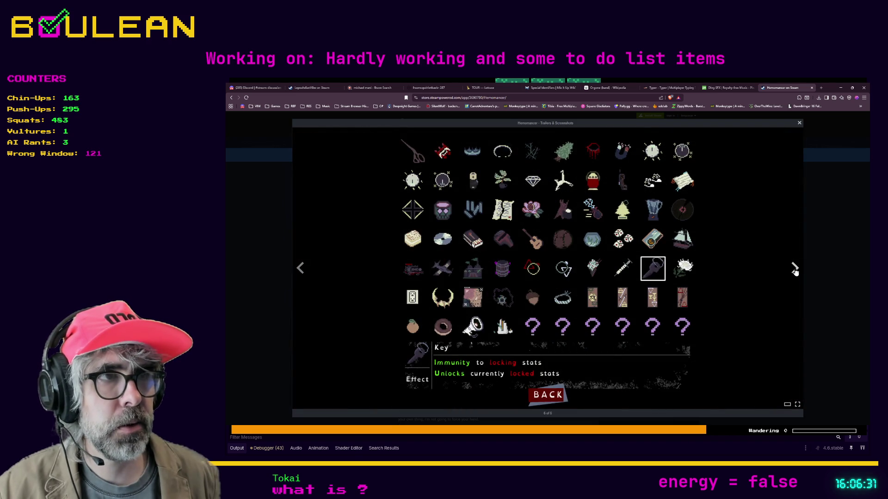
{"action": "left_click", "coordinate": [794, 270]}
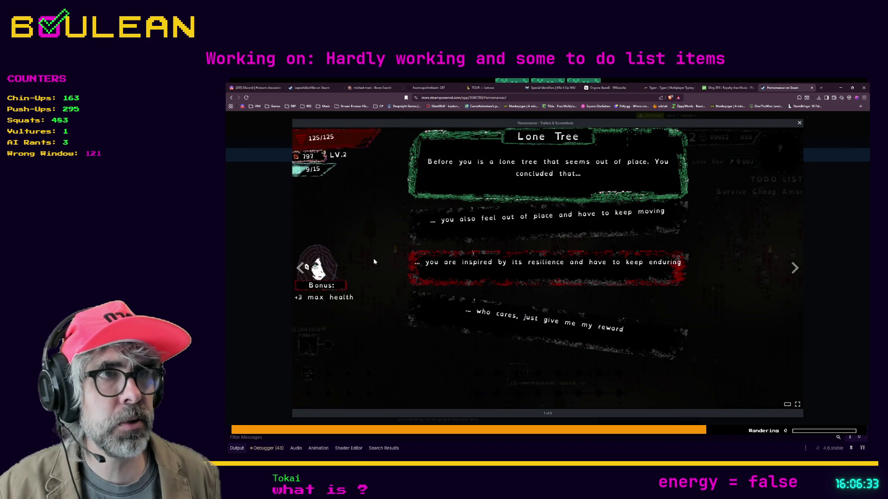
{"action": "left_click", "coordinate": [794, 269]}
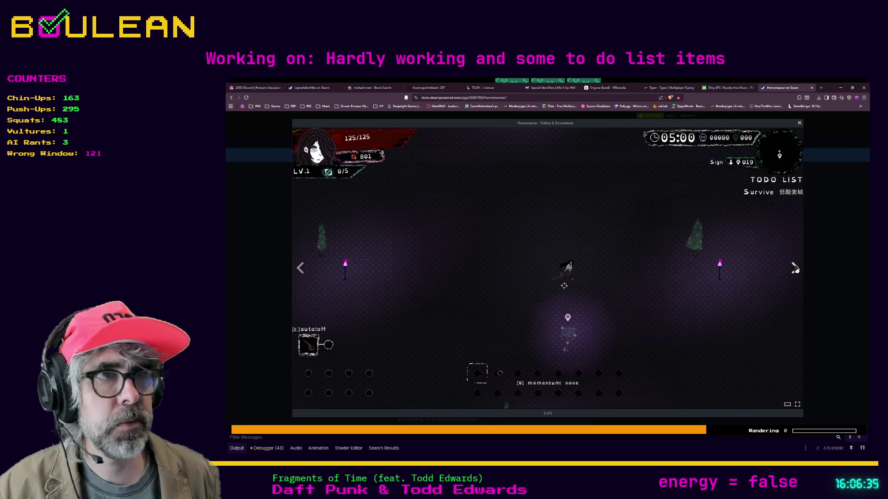
{"action": "left_click", "coordinate": [794, 270]}
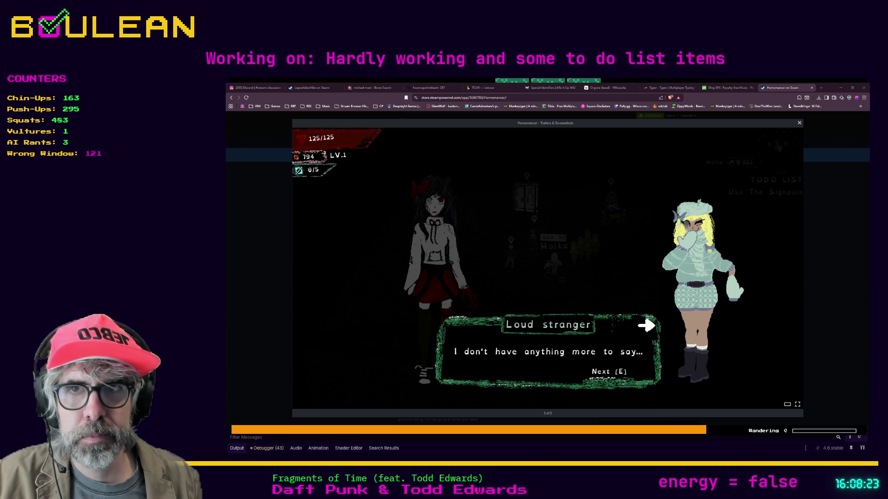
{"action": "left_click", "coordinate": [257, 314]}
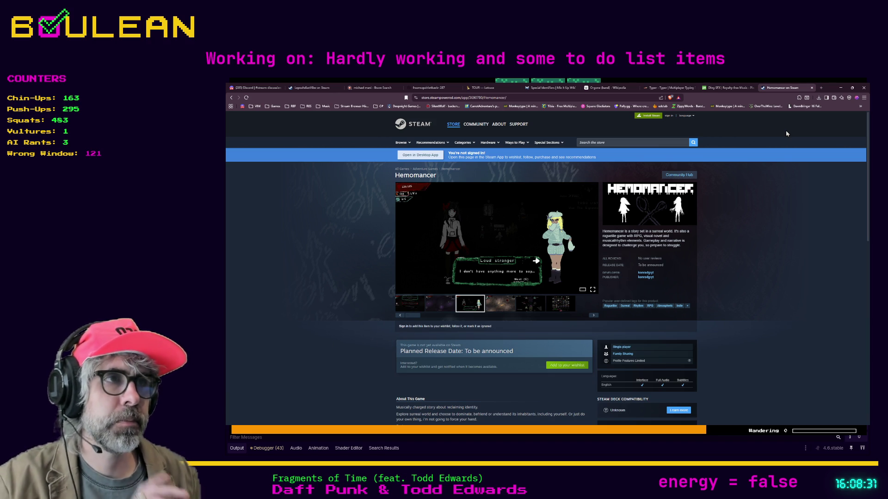
Minimize the browser to reveal the forest game running at Day 1
{"action": "left_click", "coordinate": [839, 89]}
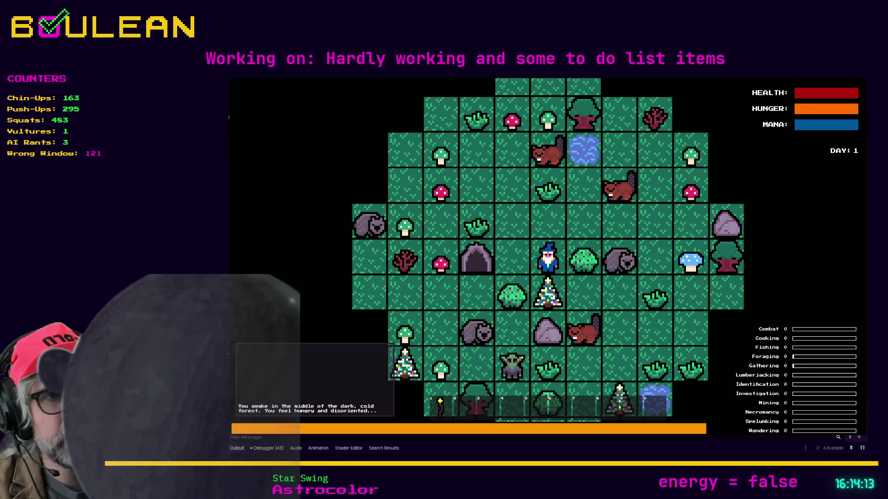
Search 'dana carvey' in a new Brave tab and switch to image results
{"action": "key", "text": "alt+Tab"}
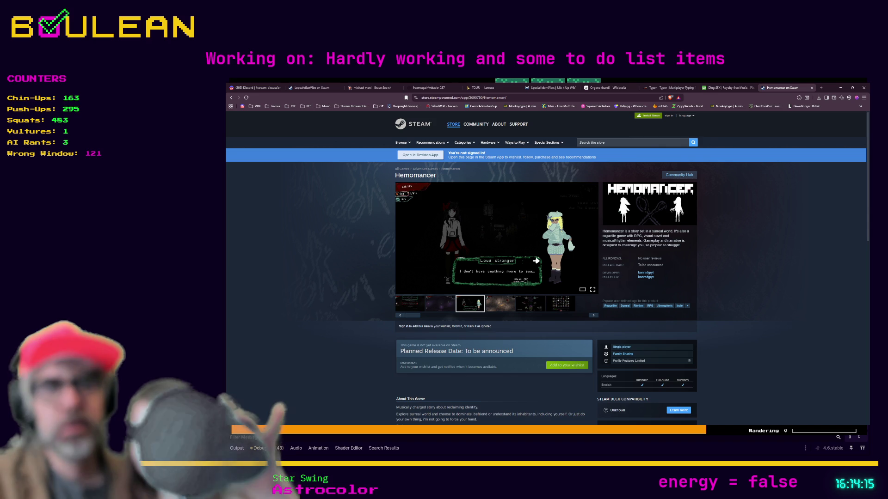
{"action": "key", "text": "ctrl+t"}
{"action": "type", "text": "d"}
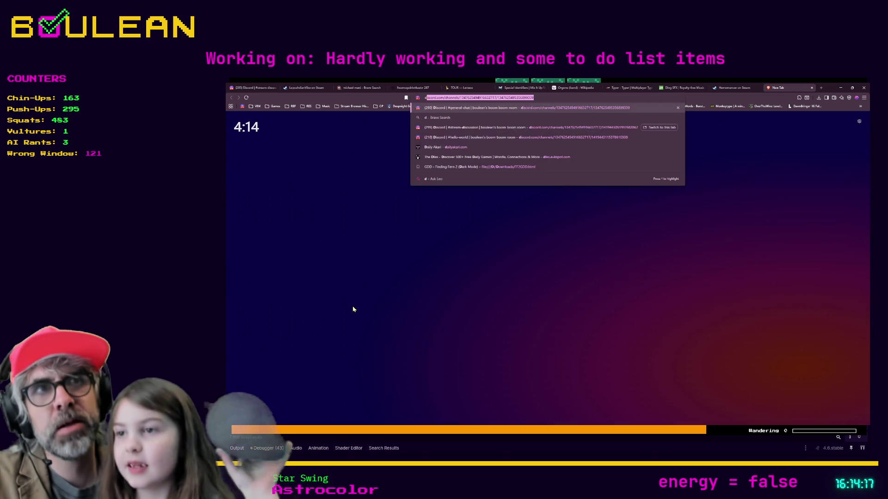
{"action": "type", "text": "ana carvey"}
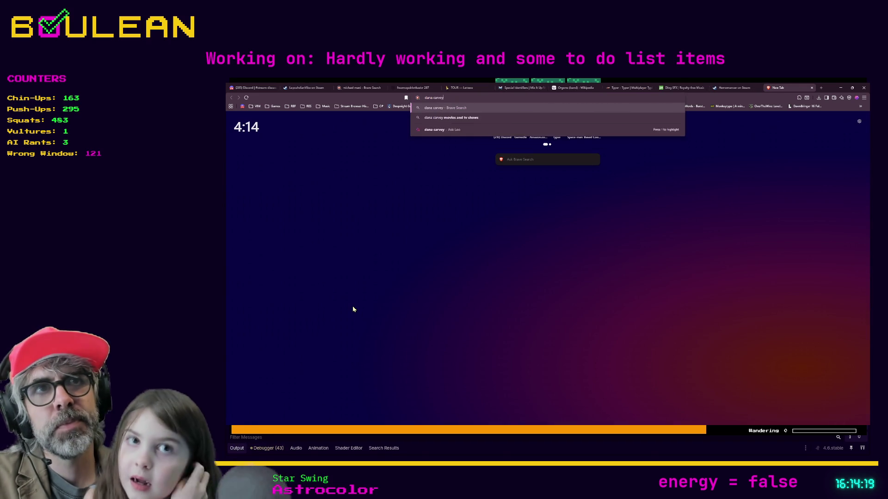
{"action": "key", "text": "Return"}
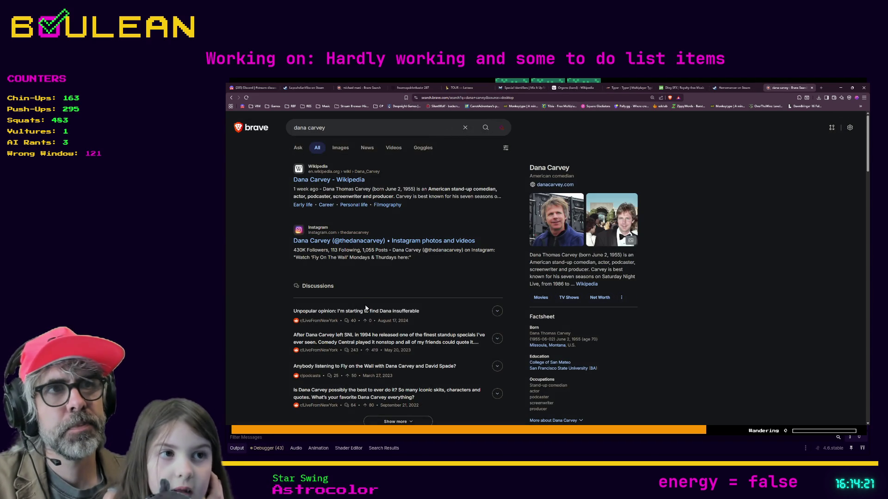
{"action": "left_click", "coordinate": [340, 149]}
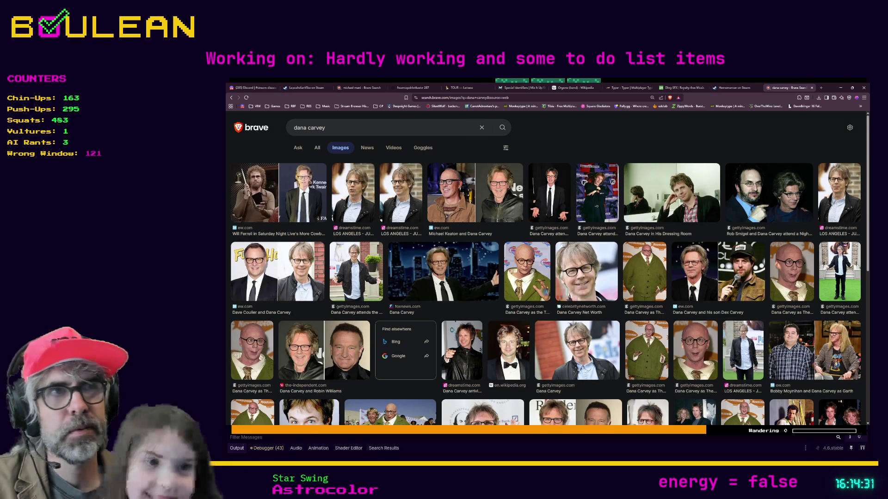
Preview the Turtle Guy image, then the dreamstime Los Angeles premiere photo
{"action": "left_click", "coordinate": [685, 352]}
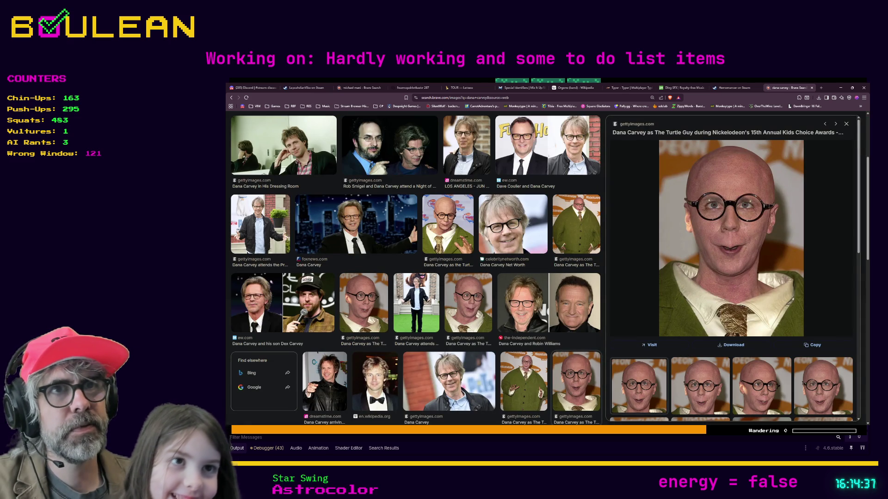
{"action": "left_click", "coordinate": [461, 158]}
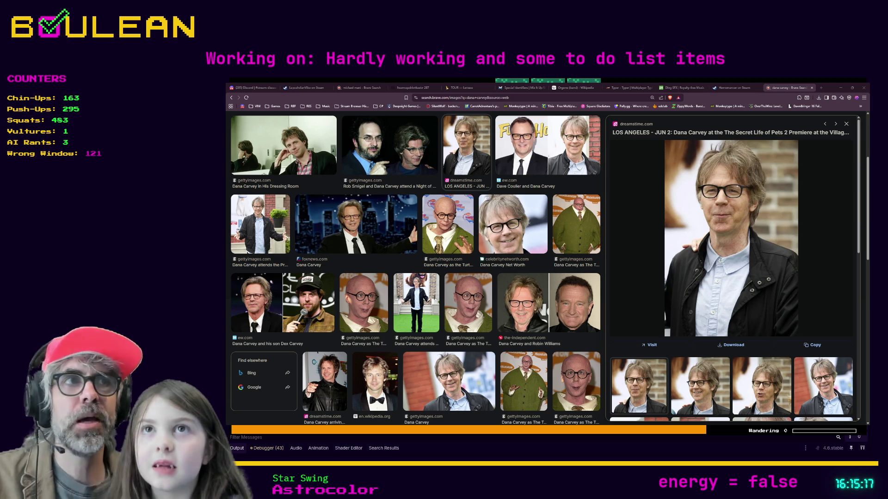
Search 'link good mythical morning' in a new tab and preview the People photo among image results
{"action": "left_click", "coordinate": [820, 88]}
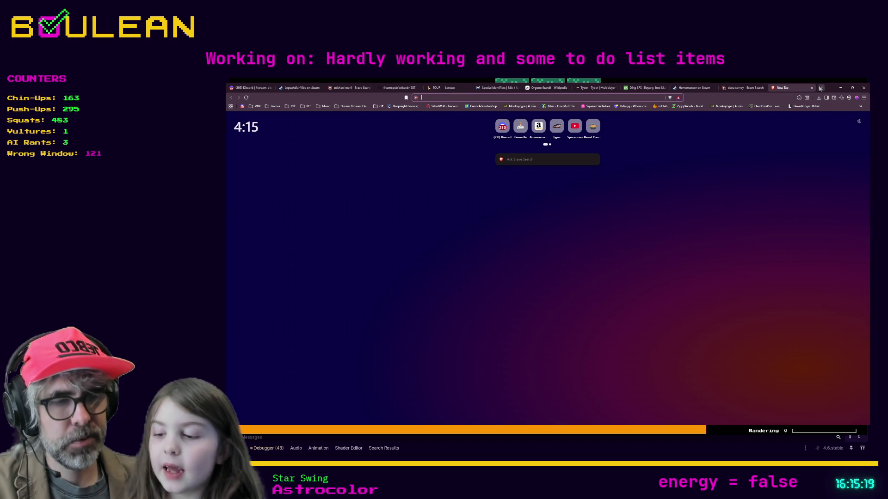
{"action": "type", "text": "link good"}
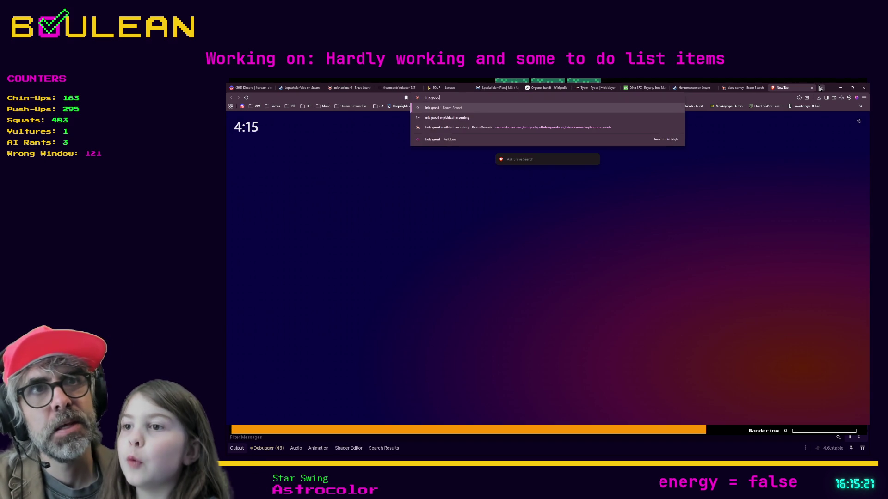
{"action": "type", "text": " mythical morning"}
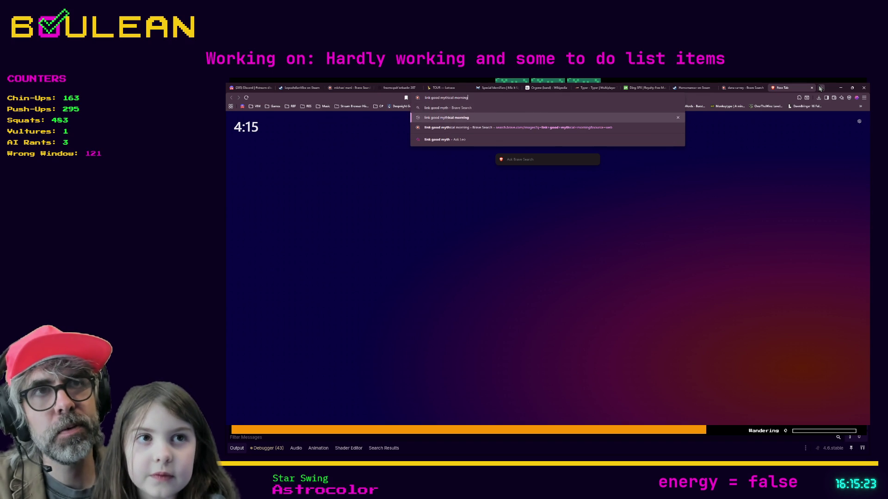
{"action": "left_click", "coordinate": [517, 117]}
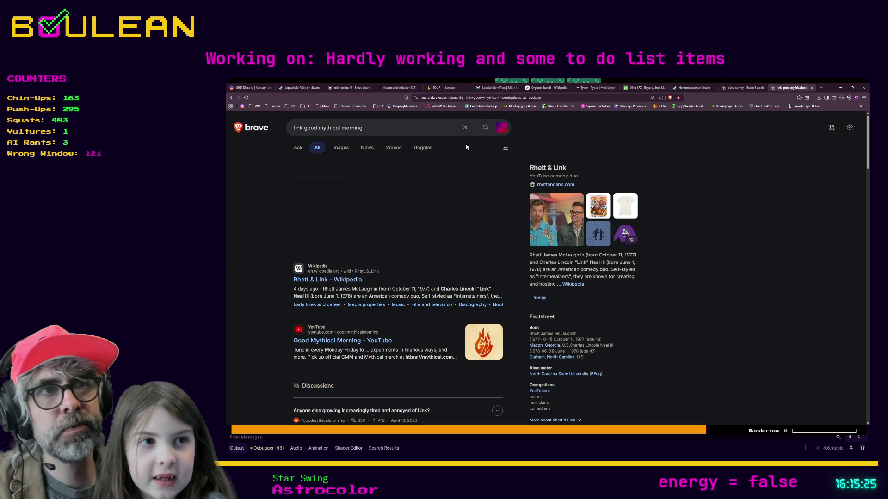
{"action": "left_click", "coordinate": [342, 149]}
{"action": "left_click", "coordinate": [346, 178]}
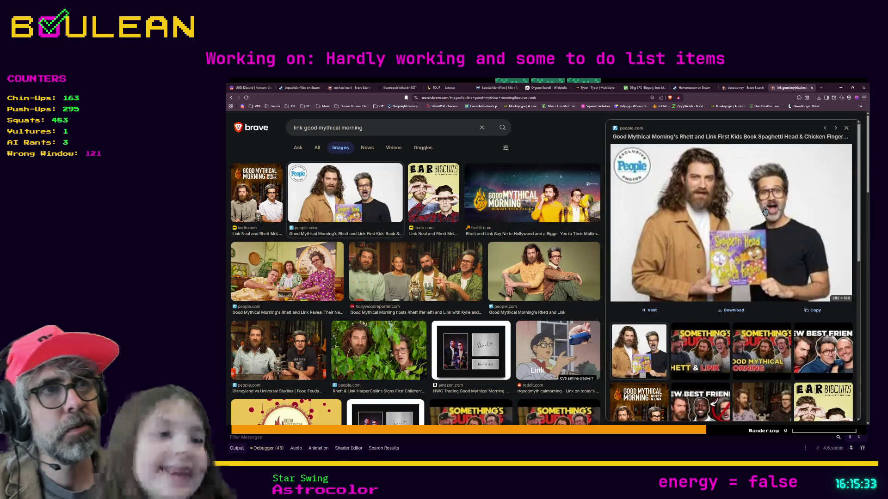
Preview the Food Feuds and green-backdrop host images, then scroll down the results
{"action": "left_click", "coordinate": [314, 344]}
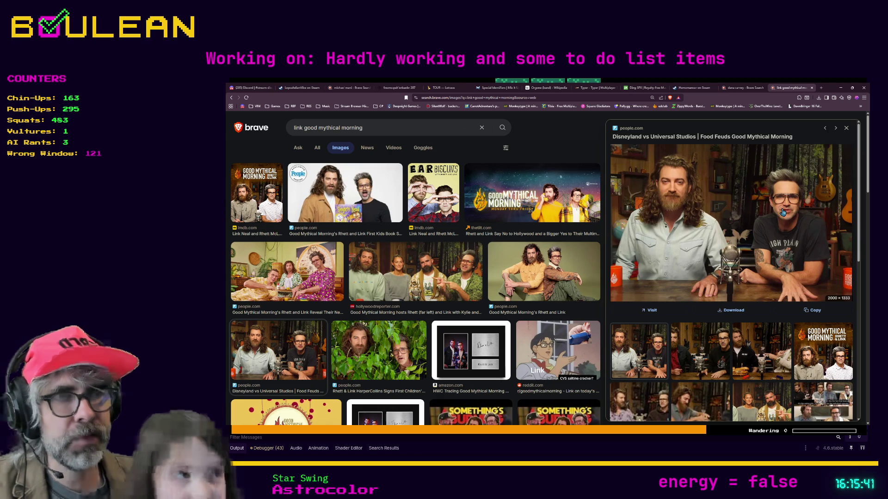
{"action": "left_click", "coordinate": [539, 271]}
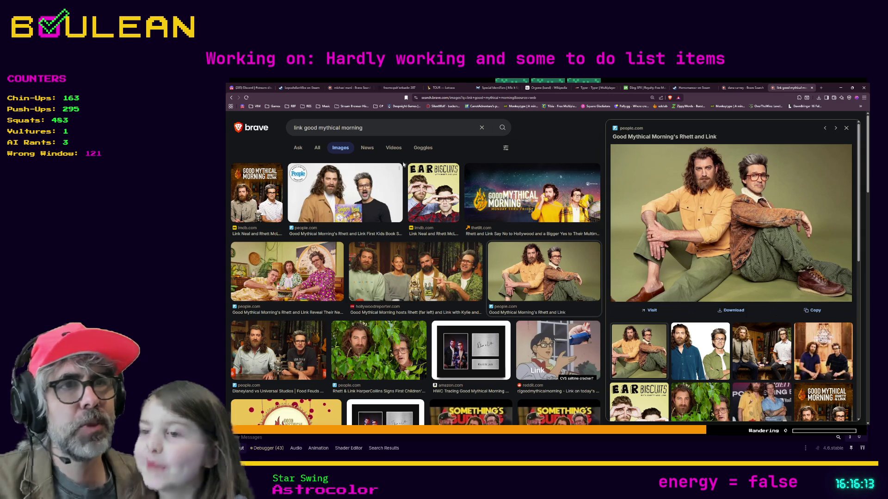
{"action": "scroll", "coordinate": [445, 237], "scroll_direction": "down", "scroll_amount": 2}
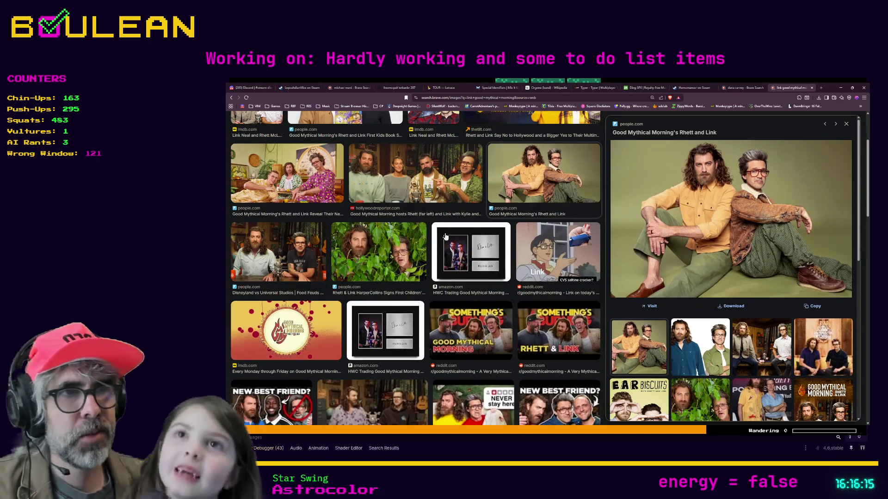
{"action": "scroll", "coordinate": [445, 237], "scroll_direction": "down", "scroll_amount": 1}
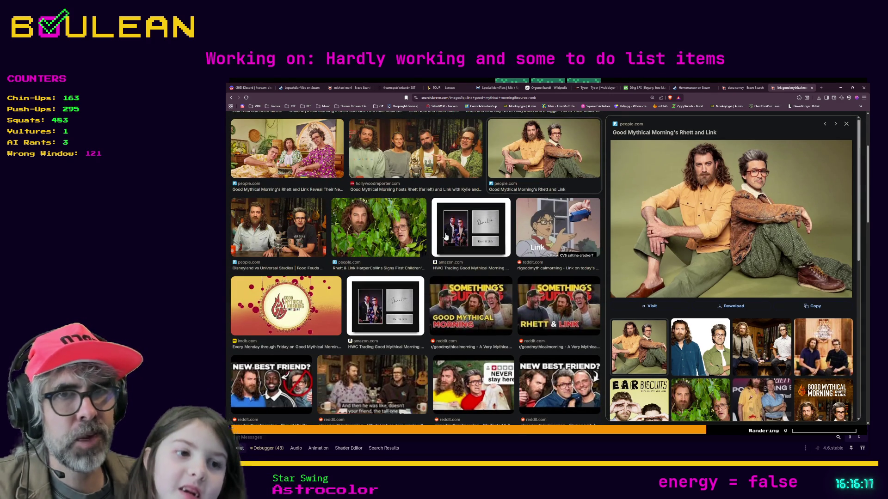
{"action": "scroll", "coordinate": [715, 318], "scroll_direction": "down", "scroll_amount": 2}
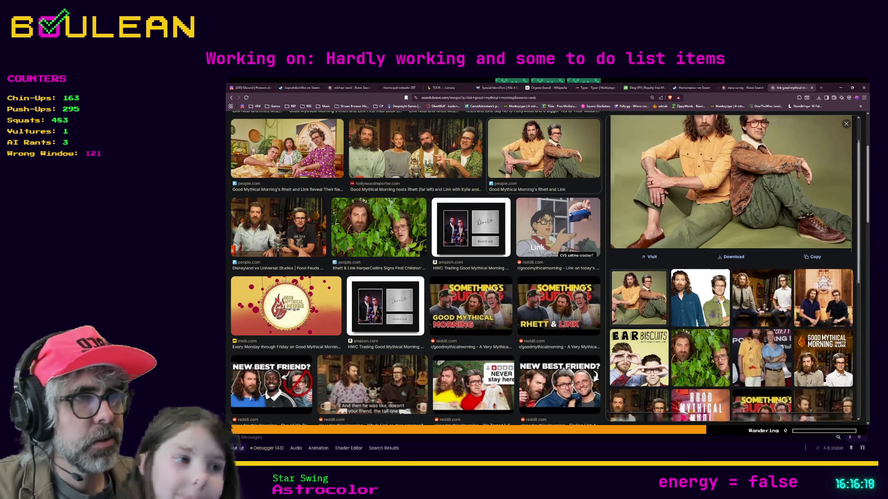
{"action": "scroll", "coordinate": [731, 278], "scroll_direction": "down", "scroll_amount": 2}
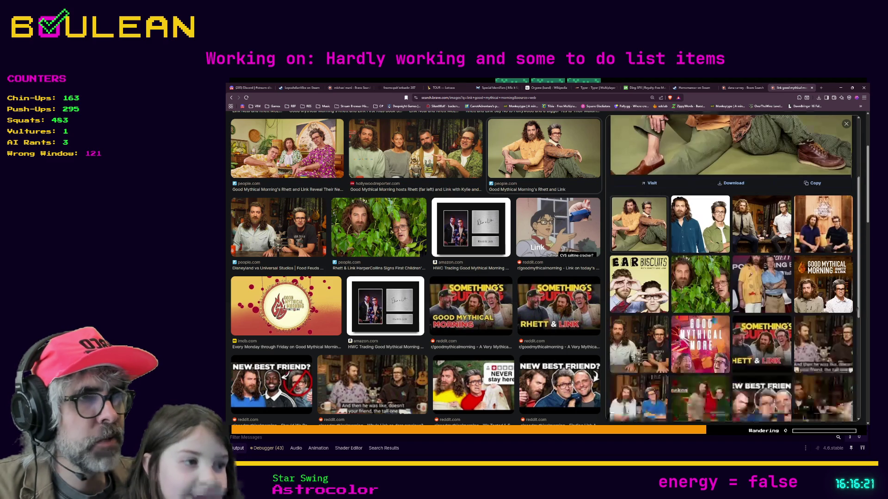
{"action": "scroll", "coordinate": [714, 319], "scroll_direction": "down", "scroll_amount": 2}
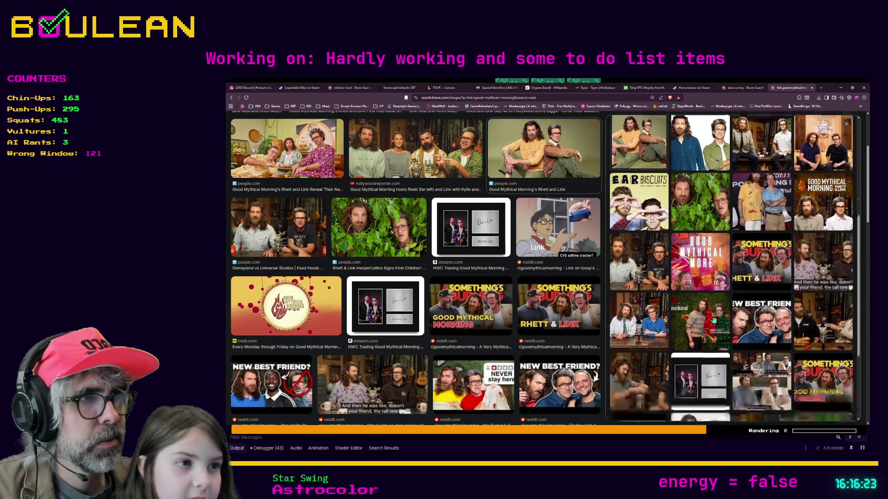
{"action": "scroll", "coordinate": [713, 319], "scroll_direction": "down", "scroll_amount": 2}
{"action": "scroll", "coordinate": [714, 319], "scroll_direction": "down", "scroll_amount": 2}
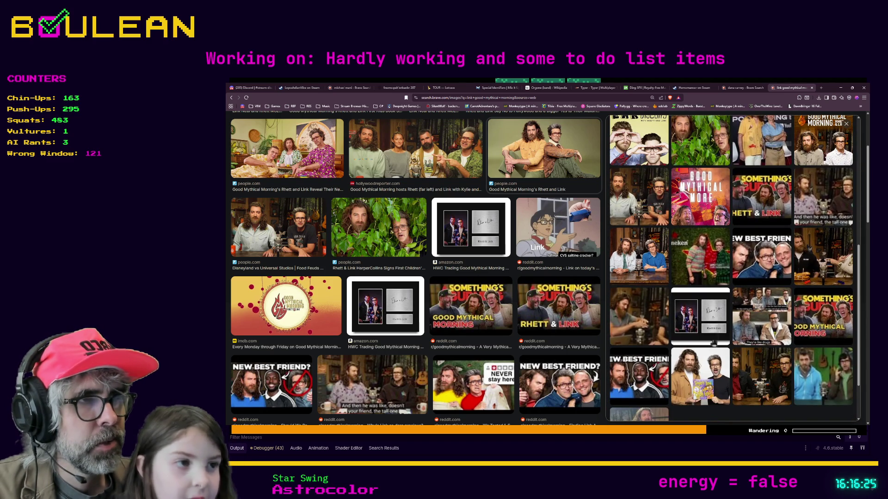
Reopen the People book photo, then preview the yellow-shirt 'Full Roast of Link & Rhett!' image
{"action": "left_click", "coordinate": [712, 368]}
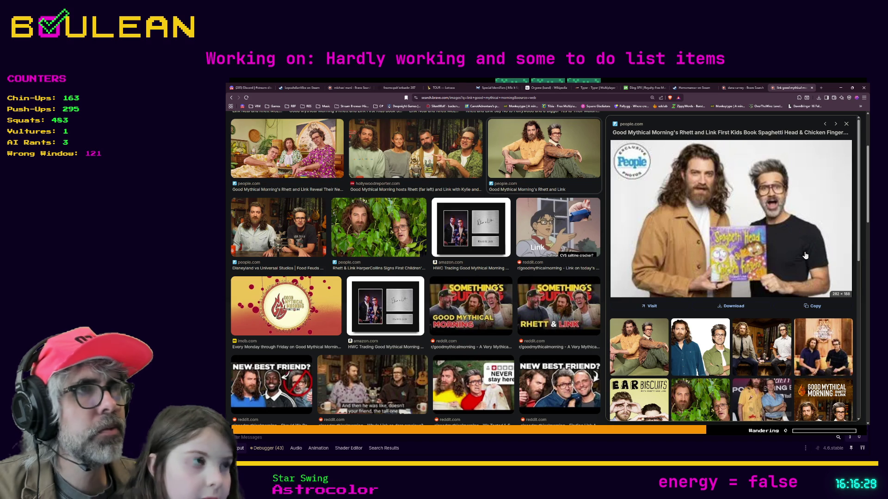
{"action": "scroll", "coordinate": [544, 290], "scroll_direction": "down", "scroll_amount": 1}
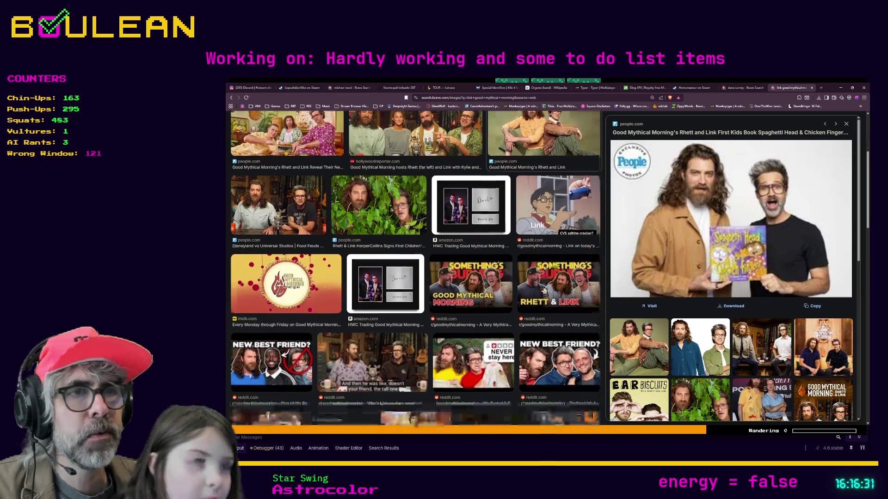
{"action": "scroll", "coordinate": [544, 290], "scroll_direction": "down", "scroll_amount": 3}
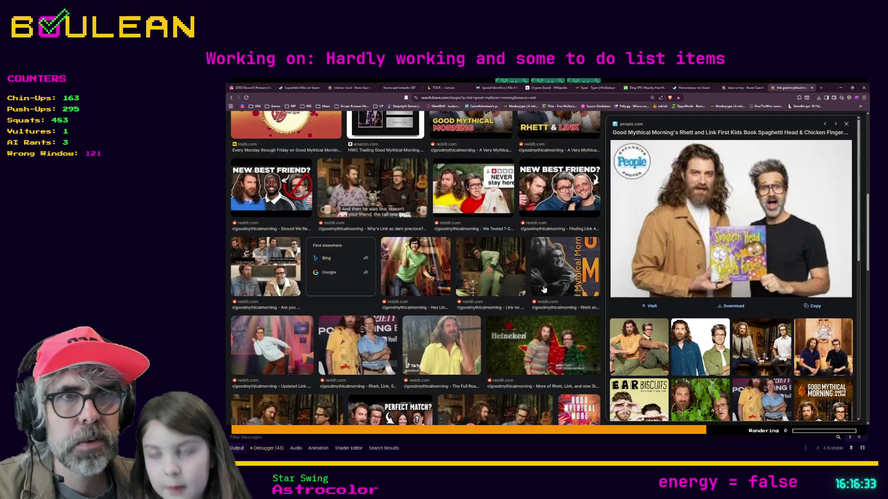
{"action": "left_click", "coordinate": [469, 330]}
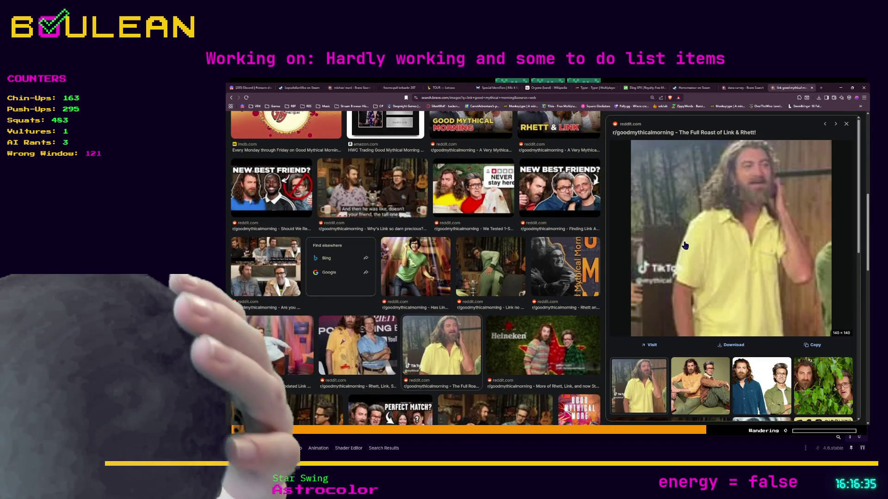
{"action": "scroll", "coordinate": [515, 243], "scroll_direction": "up", "scroll_amount": 3}
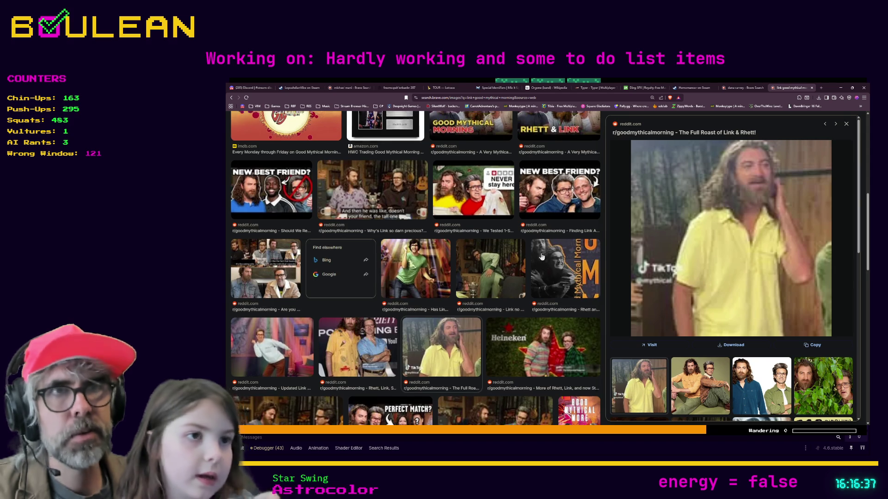
{"action": "scroll", "coordinate": [514, 244], "scroll_direction": "up", "scroll_amount": 2}
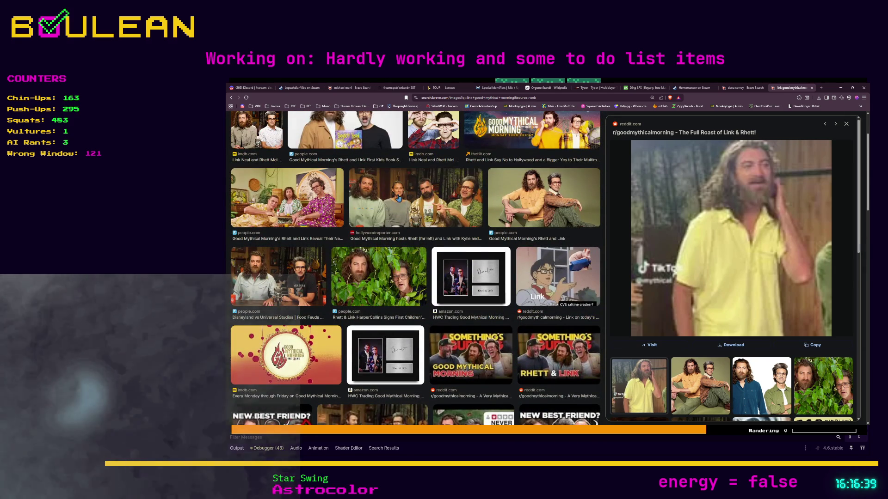
{"action": "scroll", "coordinate": [346, 160], "scroll_direction": "up", "scroll_amount": 2}
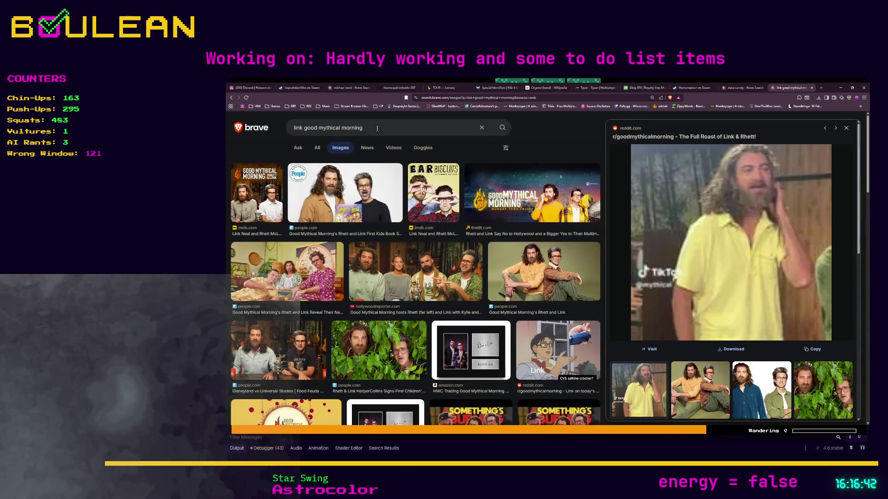
{"action": "left_click", "coordinate": [377, 128]}
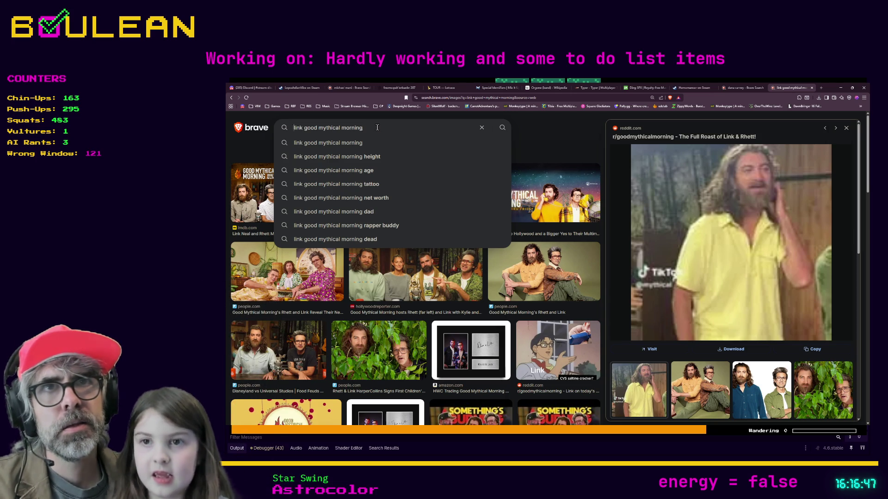
{"action": "type", "text": "with beard"}
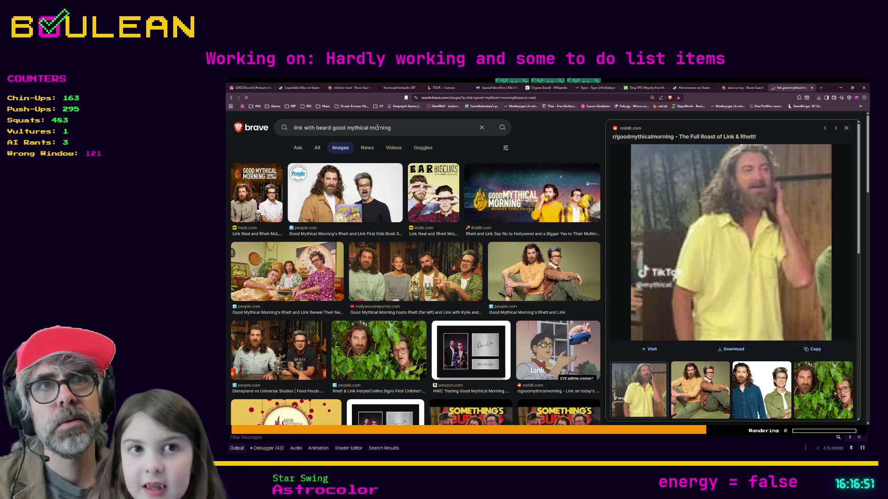
{"action": "key", "text": "Return"}
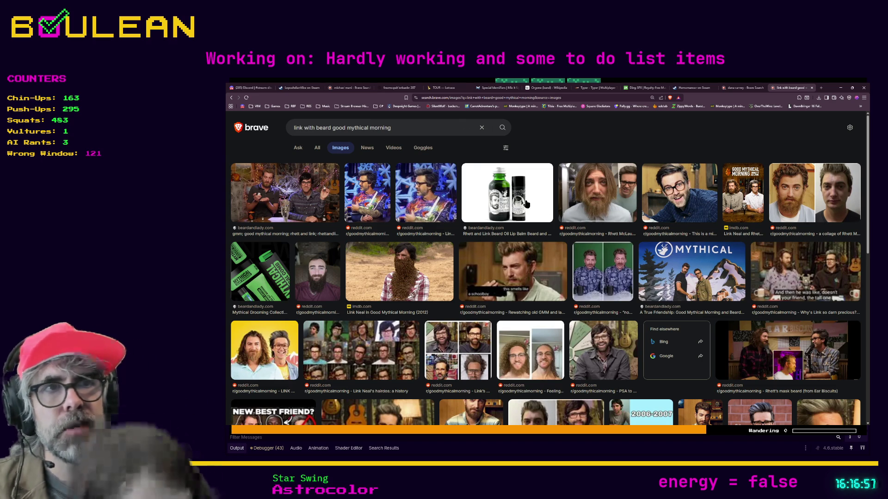
{"action": "left_click", "coordinate": [423, 195]}
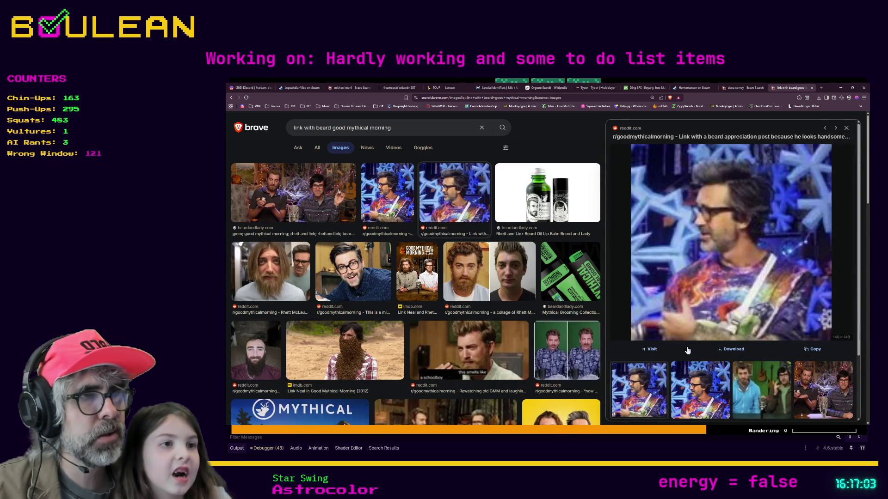
{"action": "left_click", "coordinate": [686, 385]}
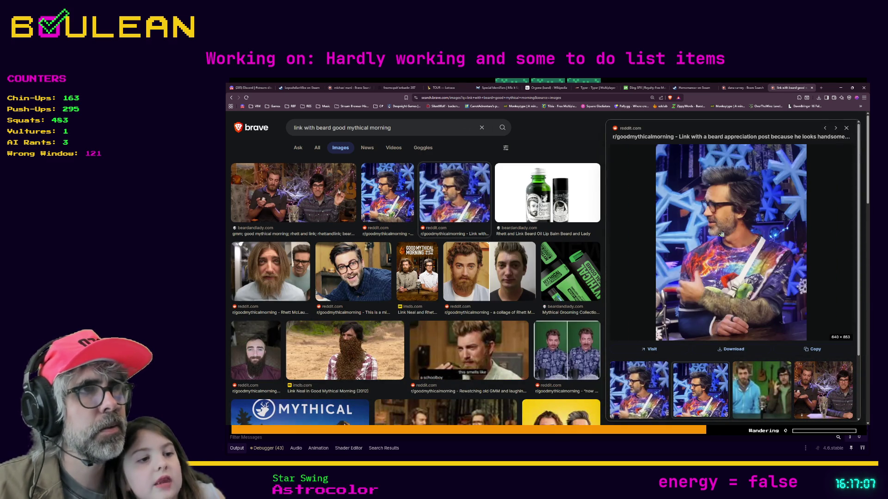
{"action": "scroll", "coordinate": [722, 234], "scroll_direction": "down", "scroll_amount": 3}
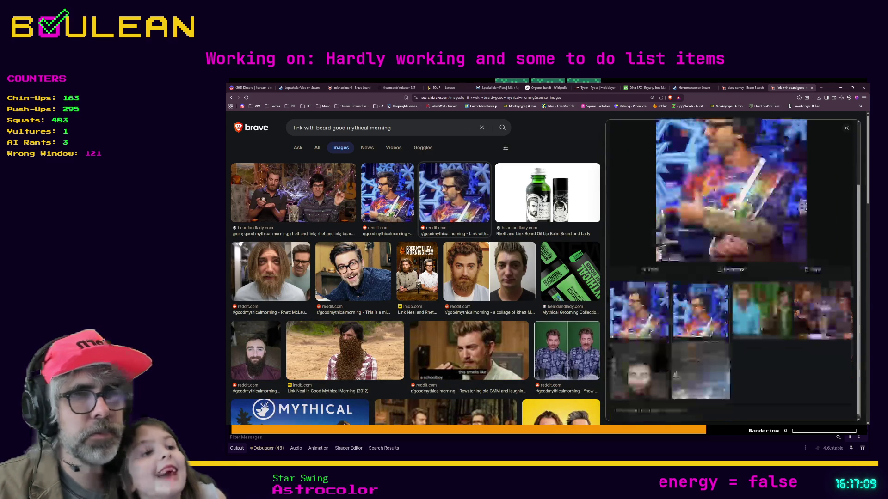
{"action": "scroll", "coordinate": [573, 377], "scroll_direction": "down", "scroll_amount": 3}
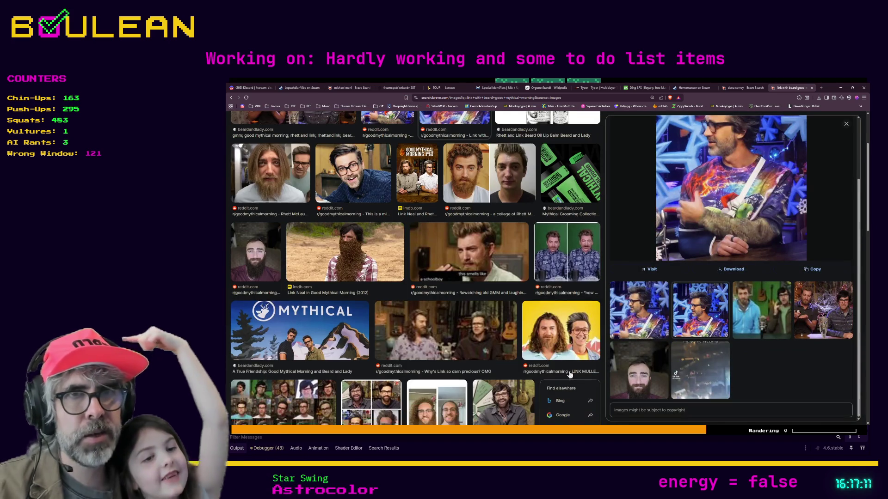
{"action": "scroll", "coordinate": [570, 375], "scroll_direction": "down", "scroll_amount": 1}
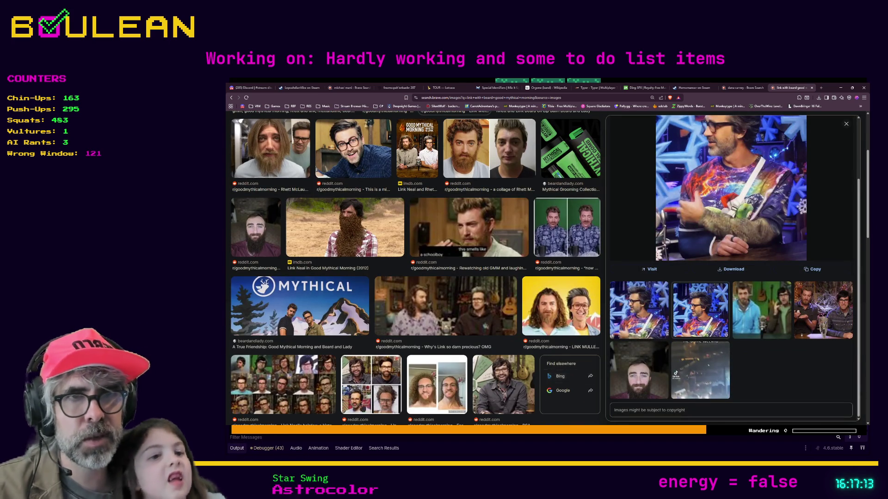
{"action": "left_click", "coordinate": [382, 401]}
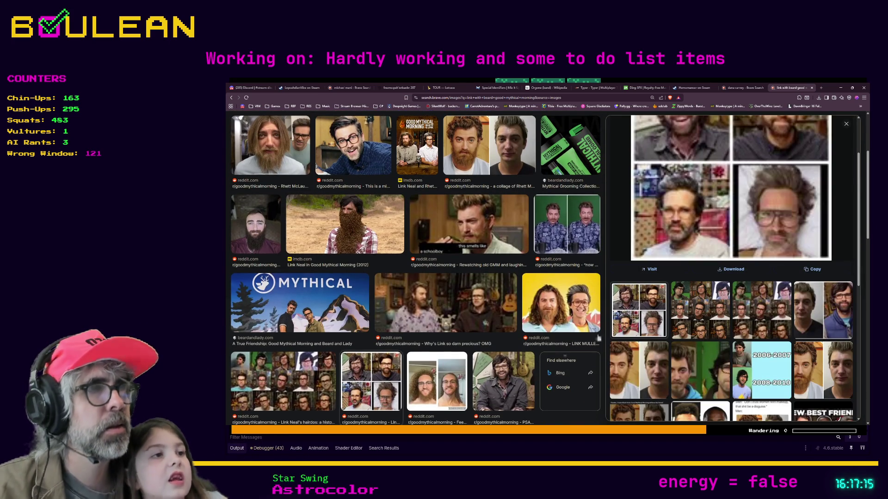
{"action": "scroll", "coordinate": [640, 322], "scroll_direction": "up", "scroll_amount": 2}
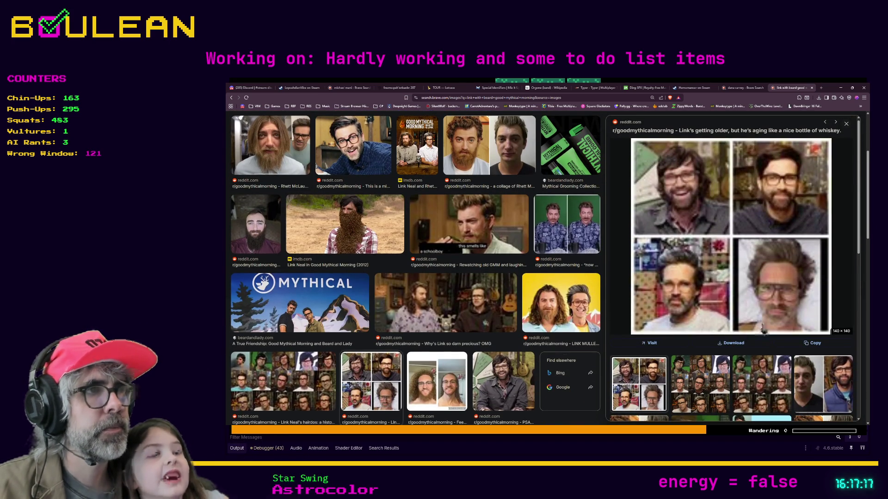
{"action": "scroll", "coordinate": [696, 333], "scroll_direction": "down", "scroll_amount": 2}
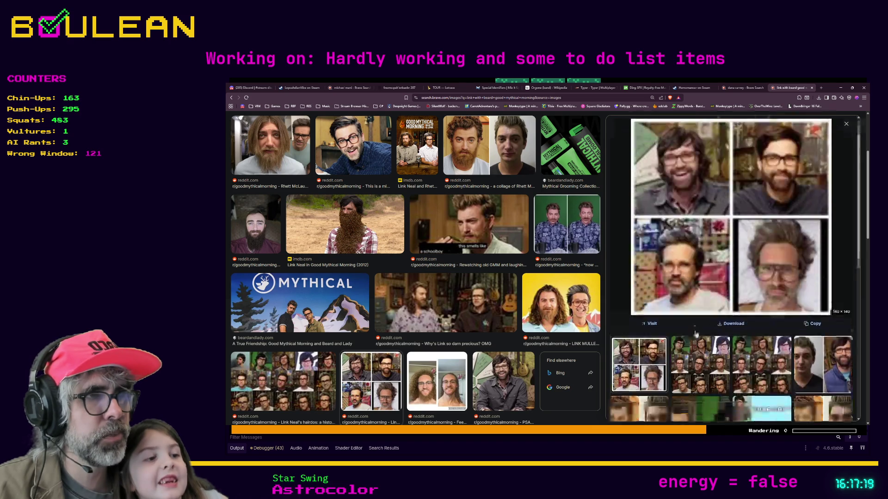
{"action": "scroll", "coordinate": [696, 333], "scroll_direction": "down", "scroll_amount": 3}
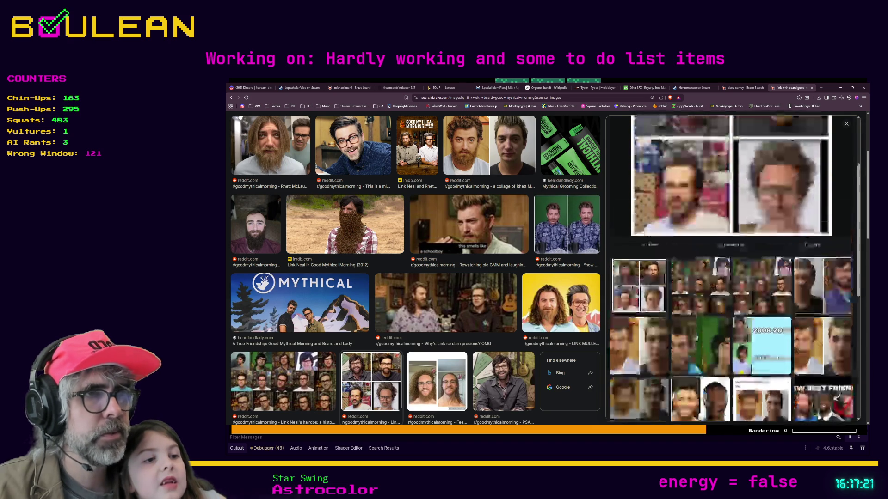
{"action": "scroll", "coordinate": [742, 295], "scroll_direction": "up", "scroll_amount": 4}
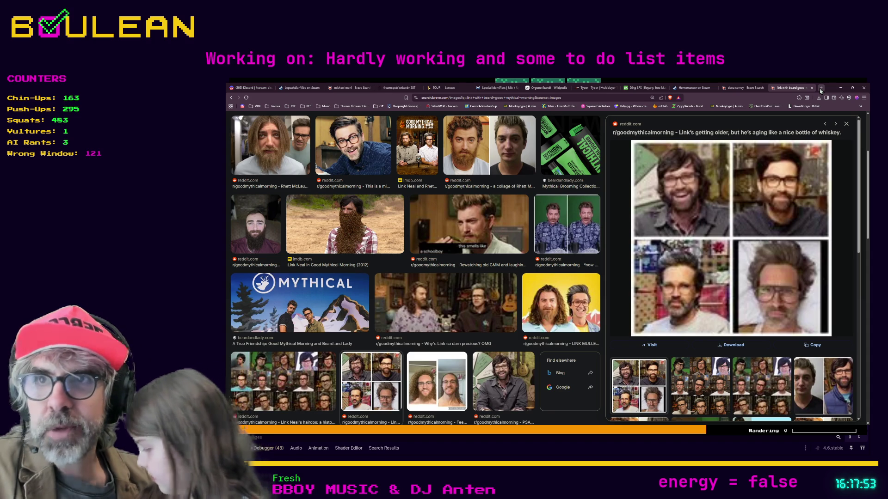
Open and close a new tab, then minimize Brave to show the forest game
{"action": "left_click", "coordinate": [821, 88]}
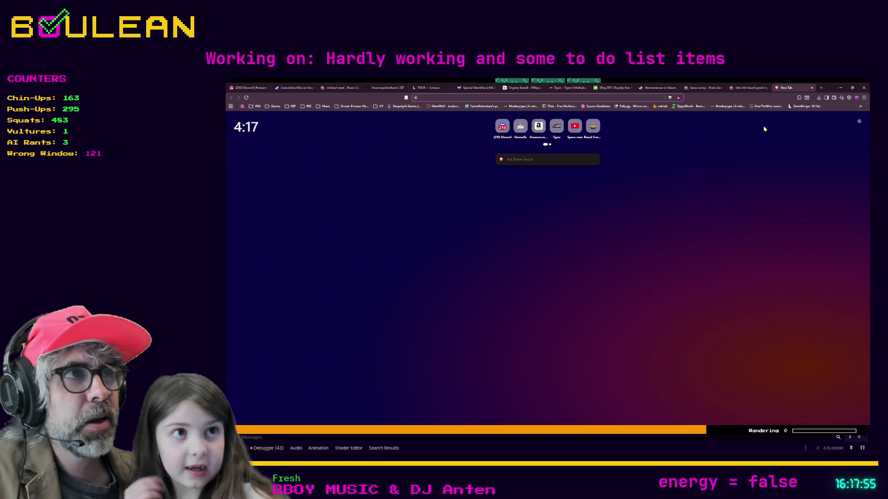
{"action": "left_click", "coordinate": [813, 88]}
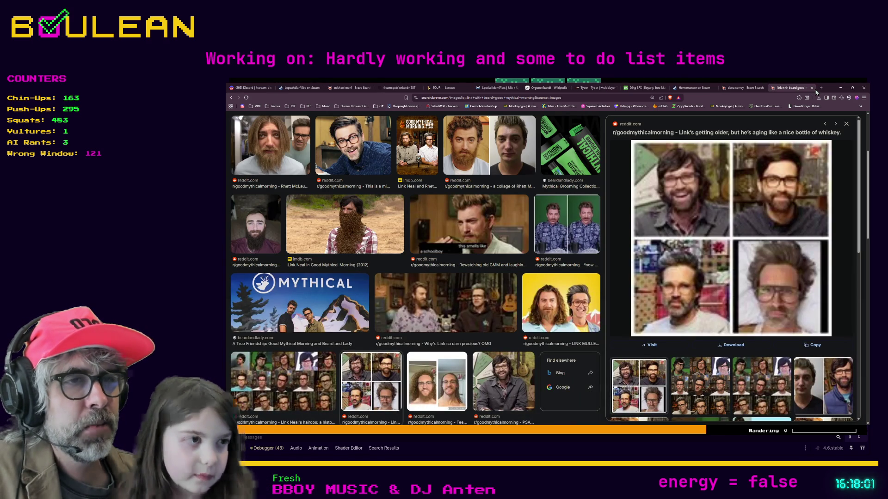
{"action": "left_click", "coordinate": [840, 89]}
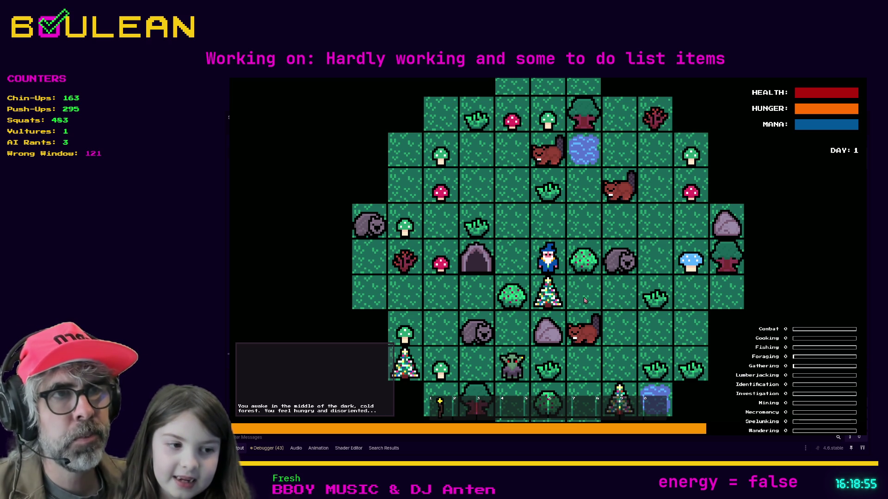
Stop the running forest game with F8
{"action": "key", "text": "F8"}
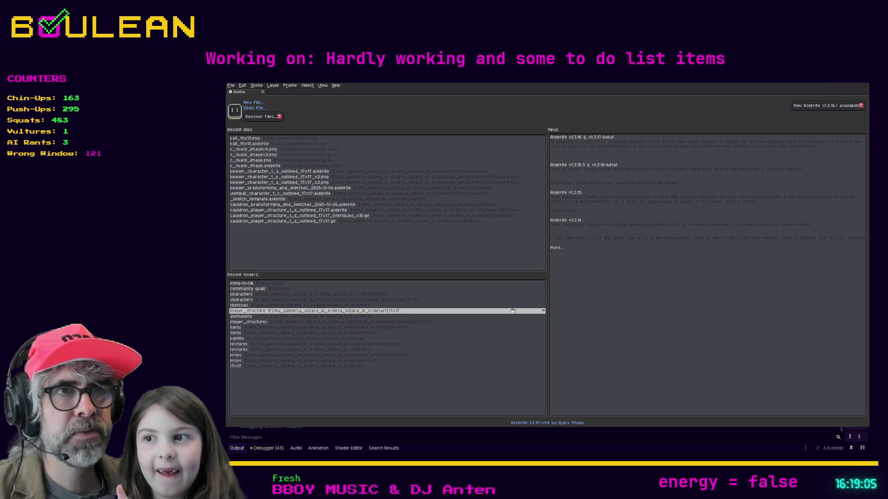
Create a new 123×123 pixel blank sprite through File > New and zoom in
{"action": "left_click", "coordinate": [231, 86]}
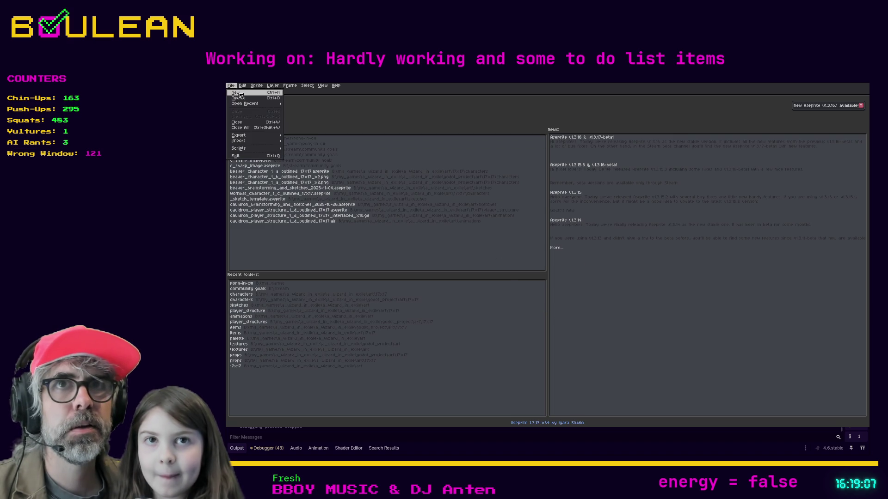
{"action": "left_click", "coordinate": [238, 93]}
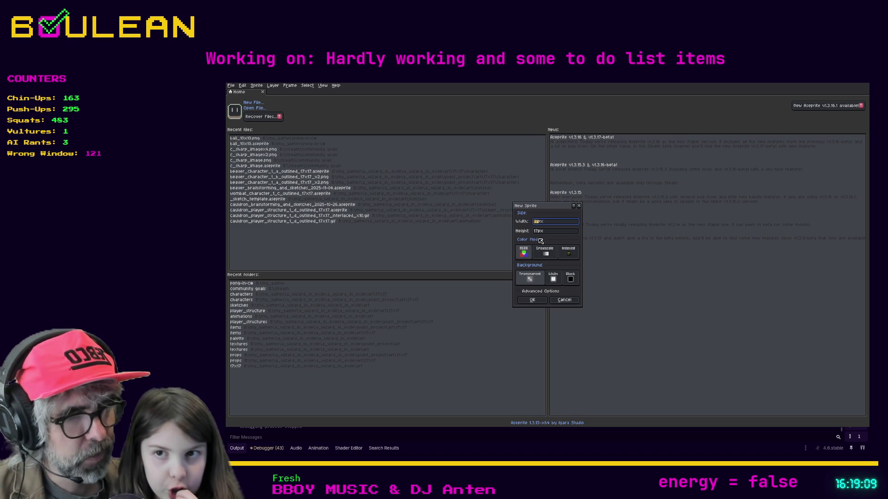
{"action": "type", "text": "123"}
{"action": "key", "text": "Tab"}
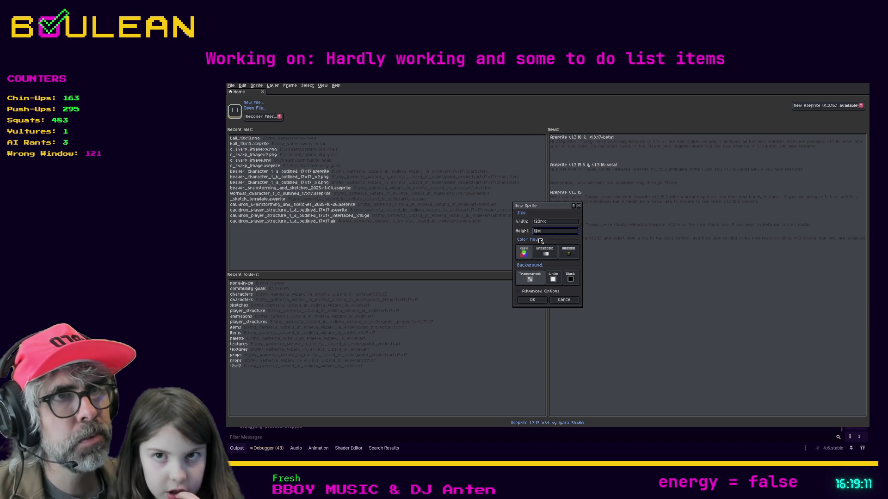
{"action": "type", "text": "23"}
{"action": "key", "text": "Return"}
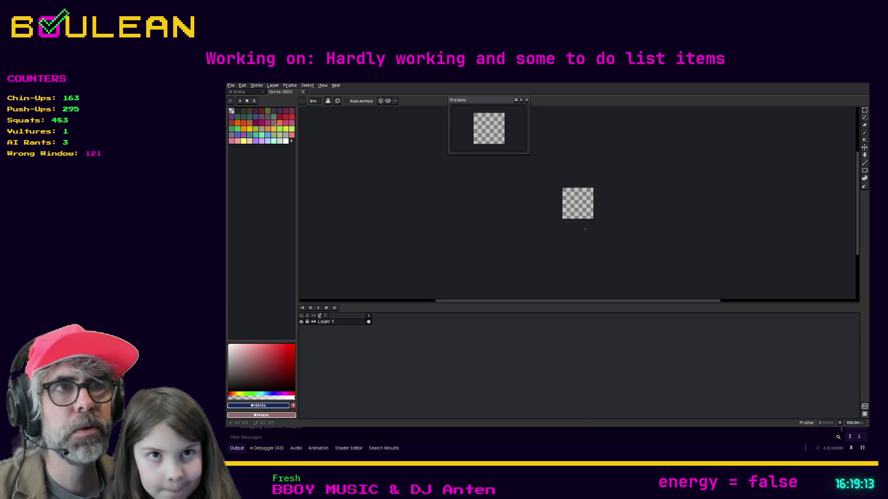
{"action": "scroll", "coordinate": [585, 229], "scroll_direction": "up", "scroll_amount": 2}
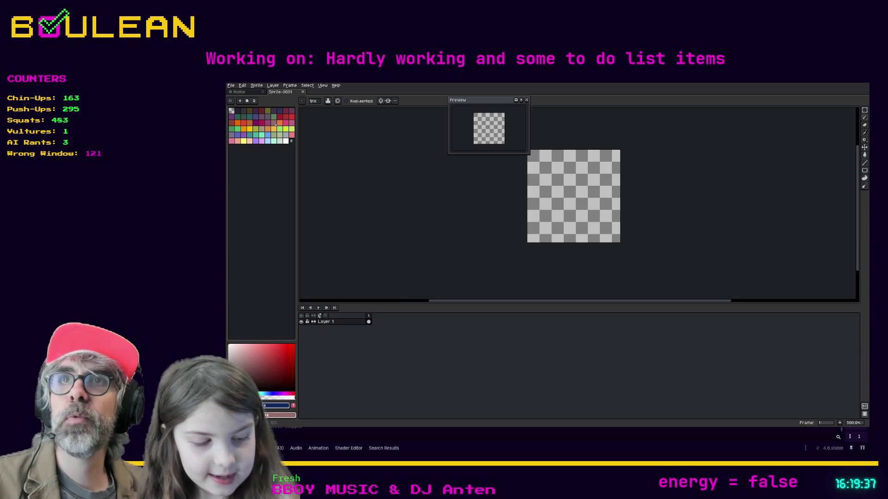
Resize the canvas to 112 by 112 pixels via Sprite > Canvas Size
{"action": "left_click", "coordinate": [256, 85]}
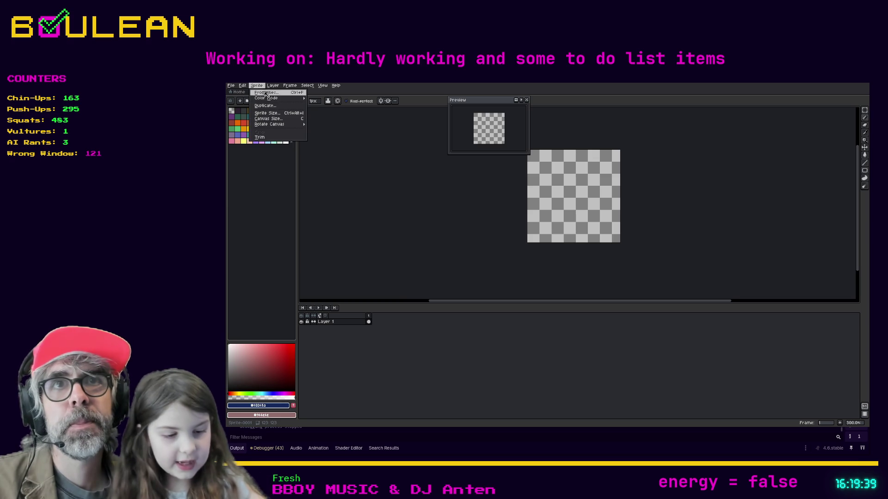
{"action": "left_click", "coordinate": [277, 119]}
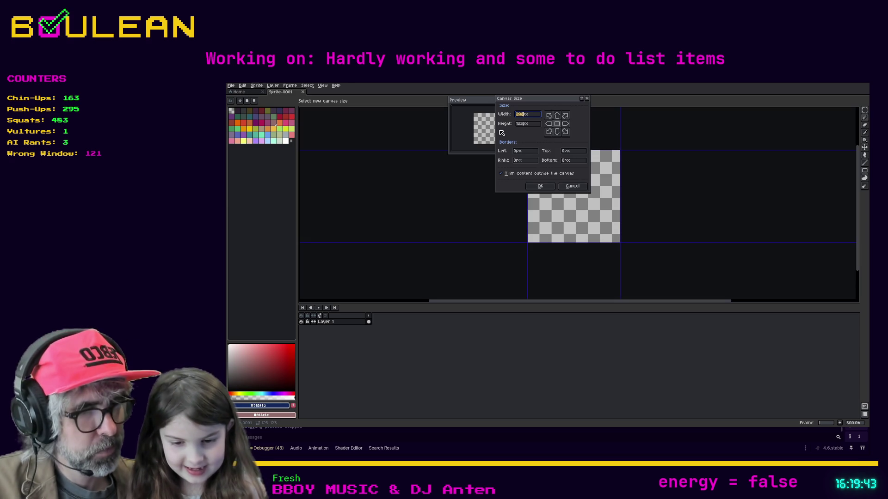
{"action": "type", "text": "112"}
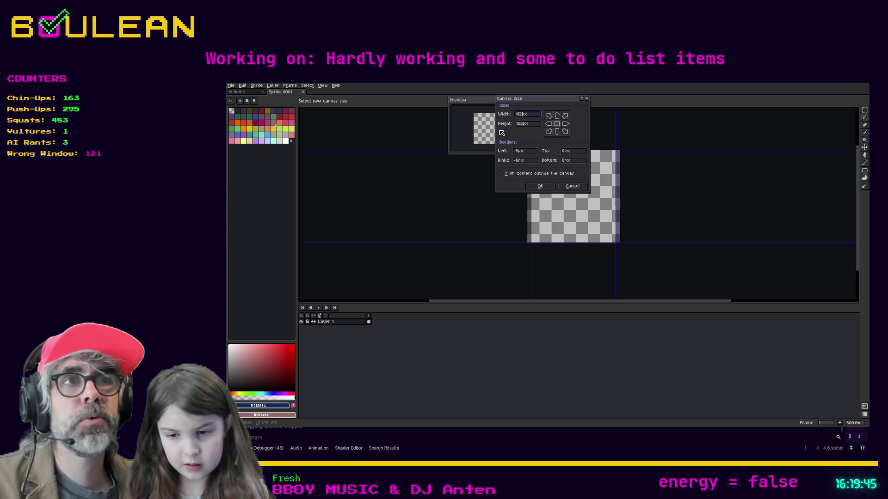
{"action": "key", "text": "Tab"}
{"action": "type", "text": "112"}
{"action": "key", "text": "Return"}
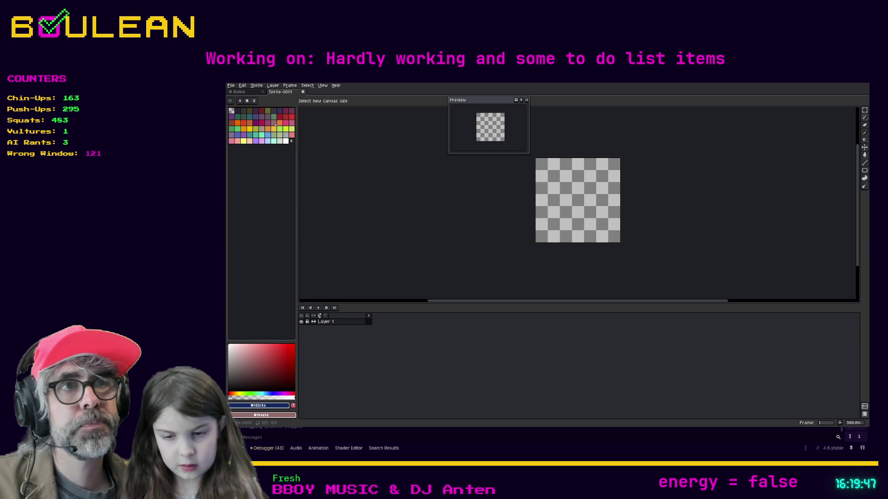
Close the Preview panel, zoom in, and make a palette green the drawing colour
{"action": "left_click", "coordinate": [526, 100]}
{"action": "scroll", "coordinate": [565, 177], "scroll_direction": "up", "scroll_amount": 2}
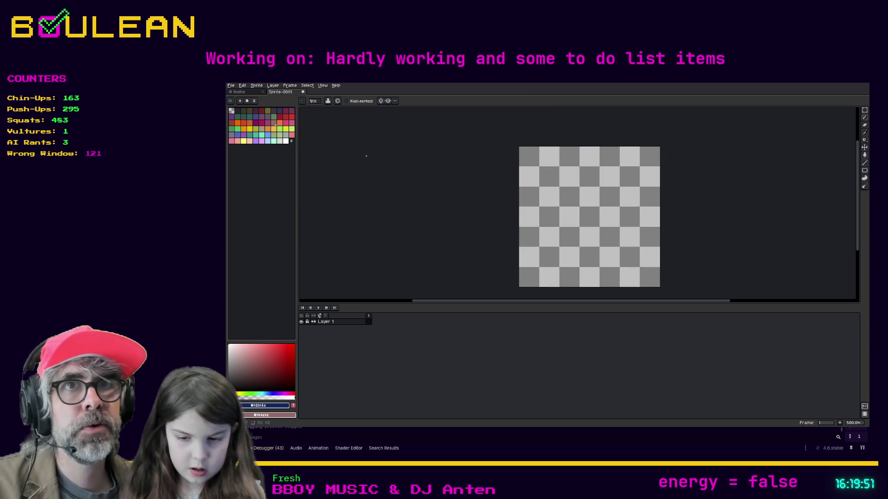
{"action": "left_click", "coordinate": [276, 138]}
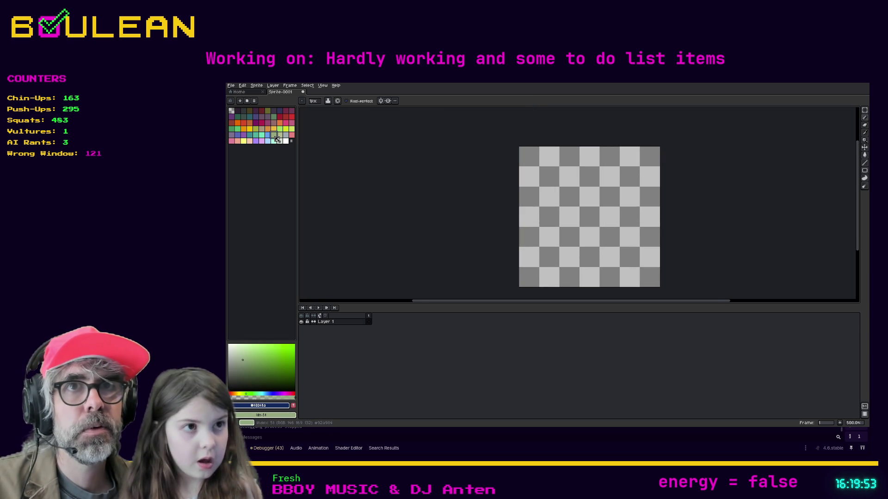
{"action": "left_click", "coordinate": [255, 101]}
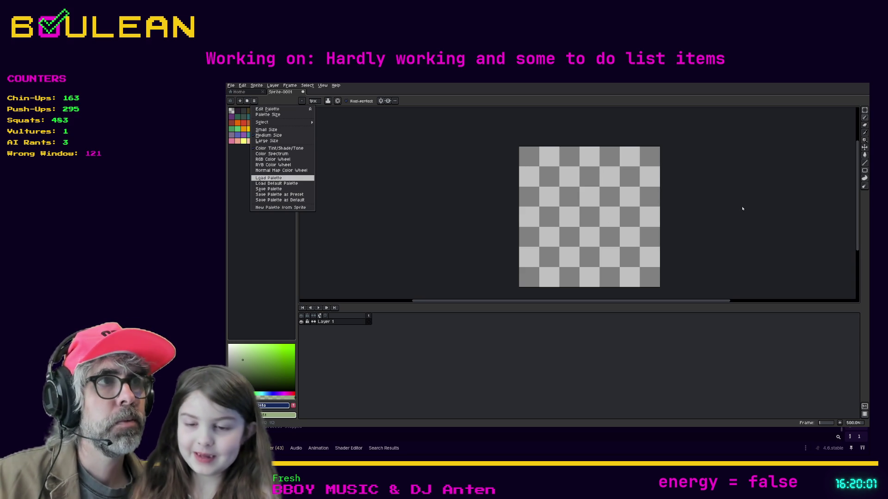
Load the Game Boy Color Type1 preset palette from the palette presets list
{"action": "left_click", "coordinate": [629, 220]}
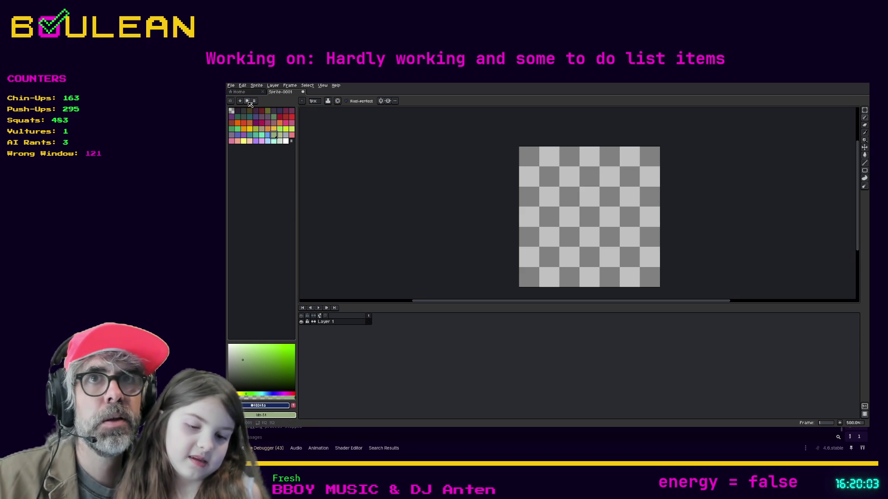
{"action": "left_click", "coordinate": [247, 101]}
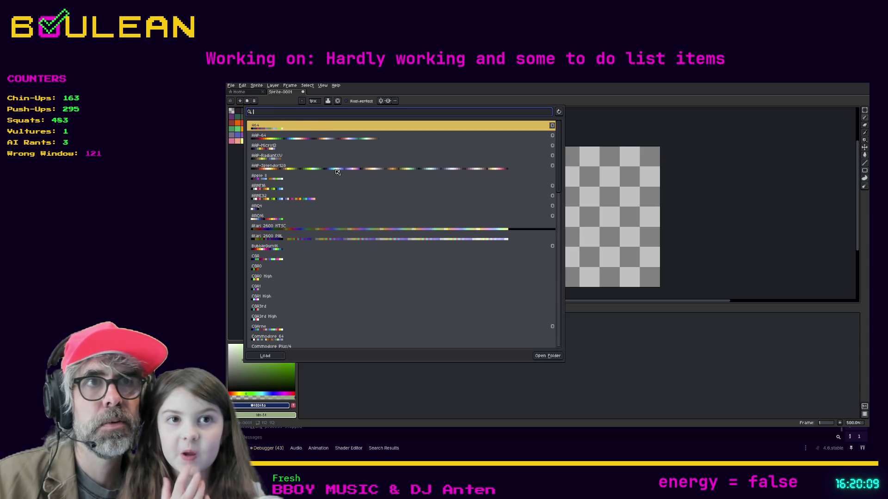
{"action": "scroll", "coordinate": [349, 217], "scroll_direction": "down", "scroll_amount": 3}
{"action": "scroll", "coordinate": [351, 234], "scroll_direction": "down", "scroll_amount": 5}
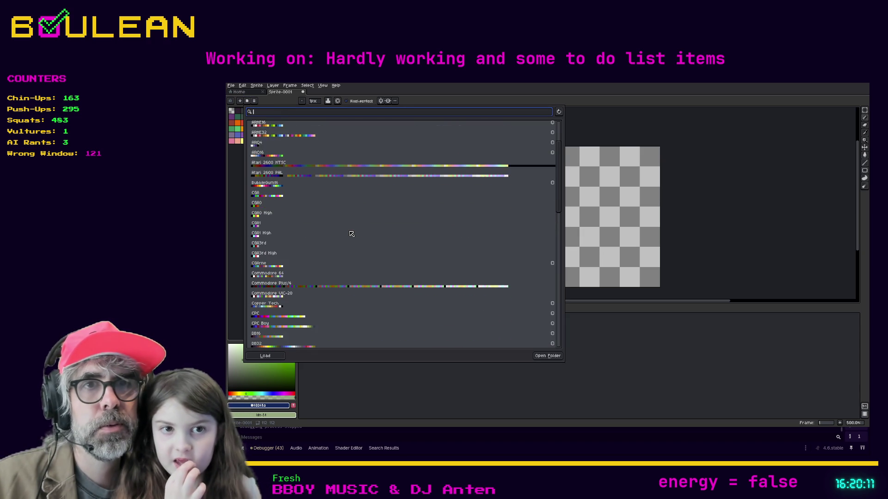
{"action": "scroll", "coordinate": [351, 234], "scroll_direction": "down", "scroll_amount": 8}
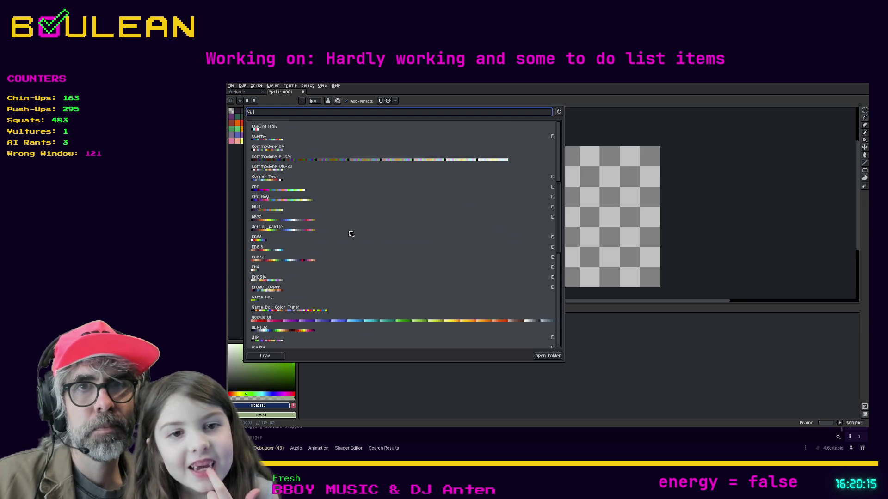
{"action": "scroll", "coordinate": [351, 234], "scroll_direction": "down", "scroll_amount": 1}
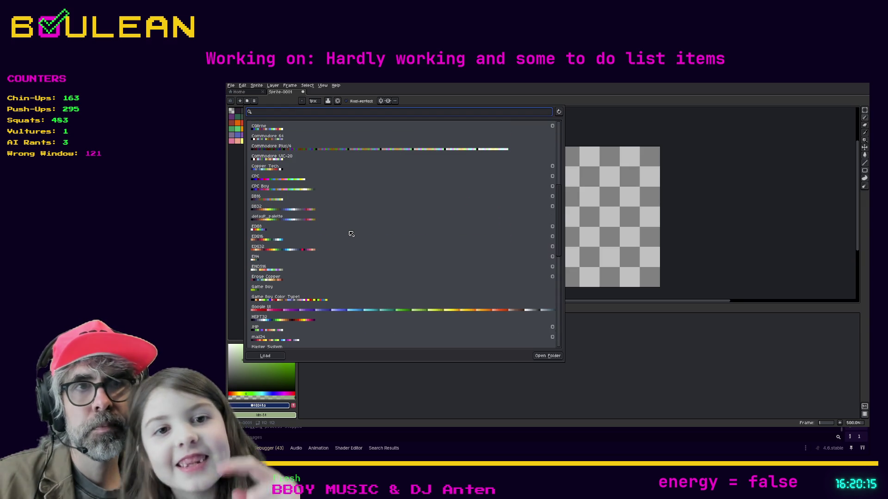
{"action": "left_click", "coordinate": [287, 301]}
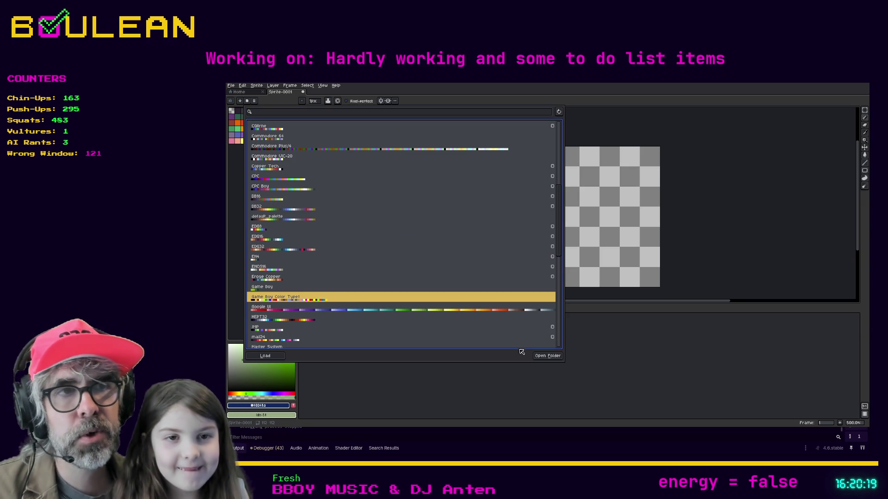
{"action": "left_click", "coordinate": [539, 355]}
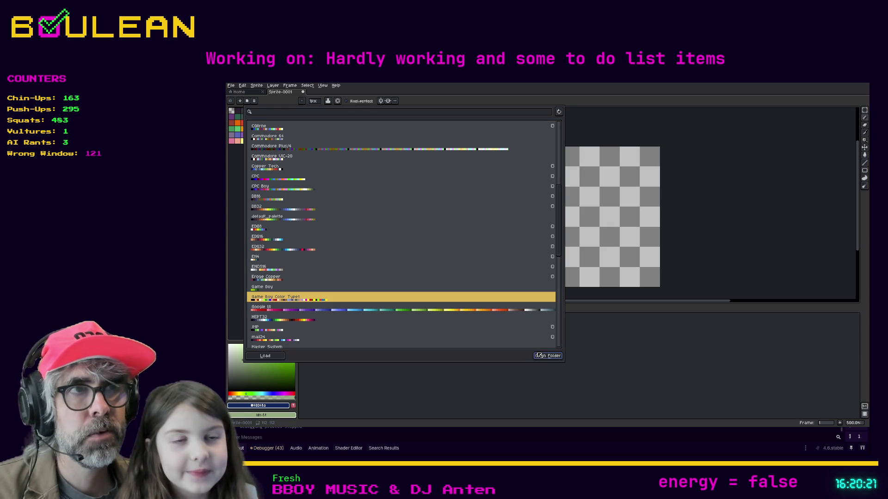
{"action": "left_click", "coordinate": [430, 300]}
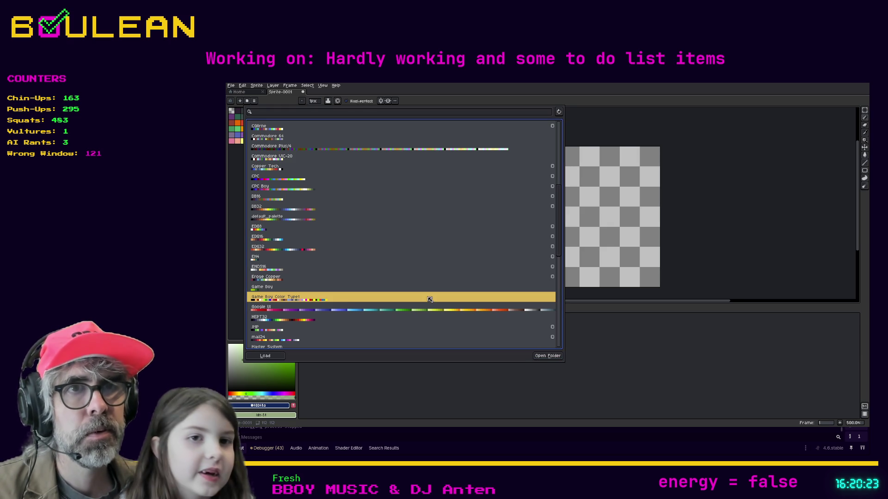
{"action": "double_click", "coordinate": [345, 301]}
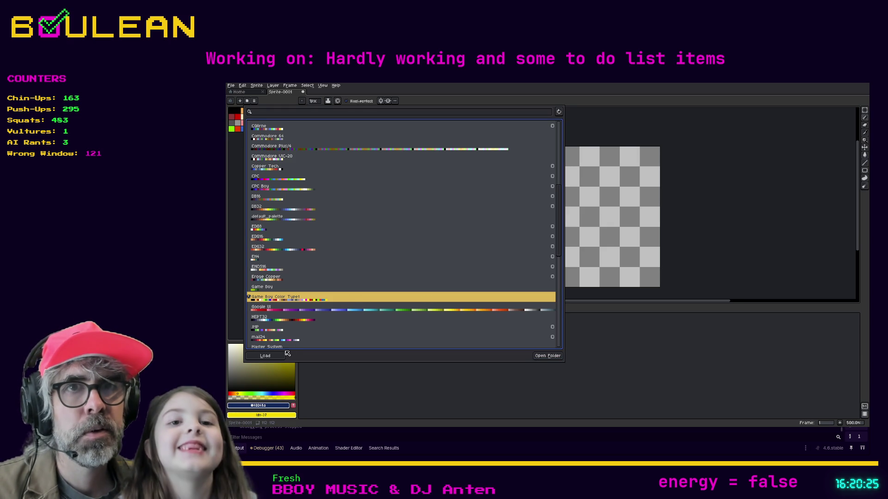
{"action": "left_click", "coordinate": [595, 134]}
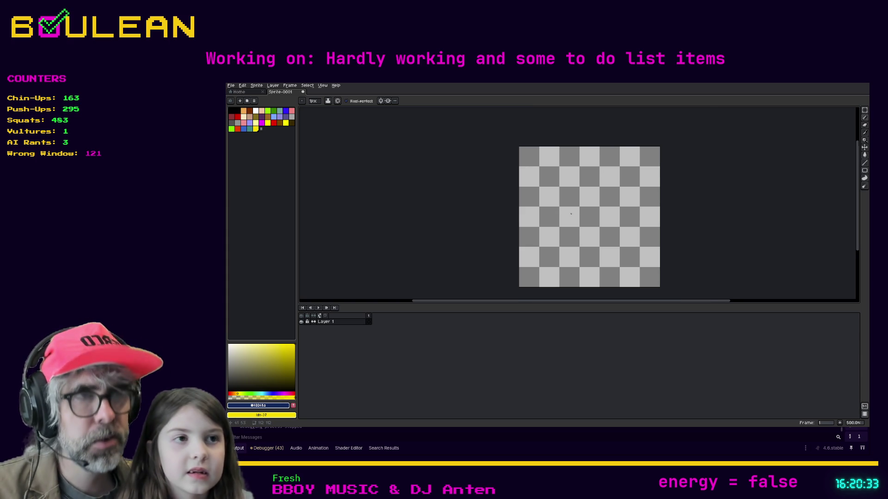
Make magenta the drawing colour, undoing a stray test pixel and freehand stroke
{"action": "scroll", "coordinate": [561, 212], "scroll_direction": "up", "scroll_amount": 2}
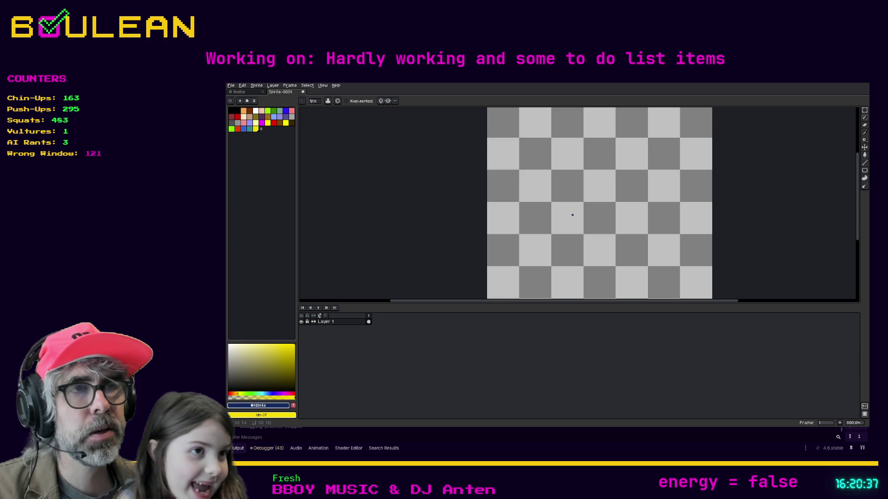
{"action": "left_click", "coordinate": [572, 215]}
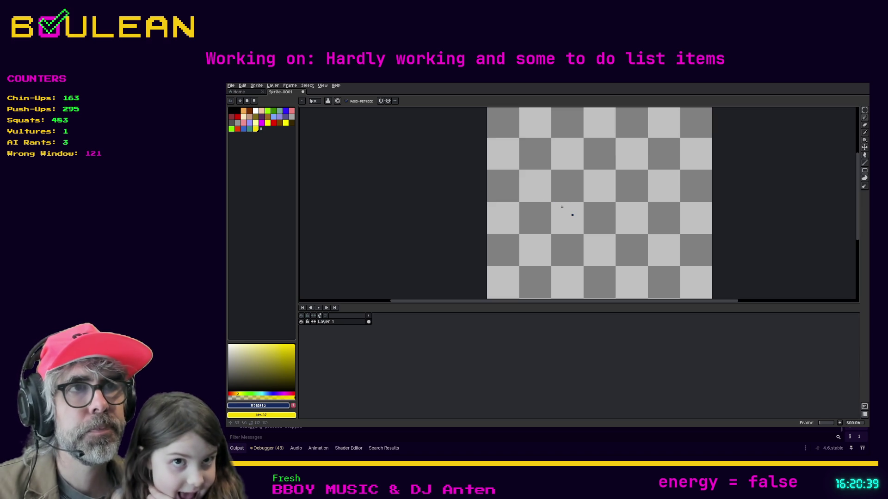
{"action": "key", "text": "ctrl+z"}
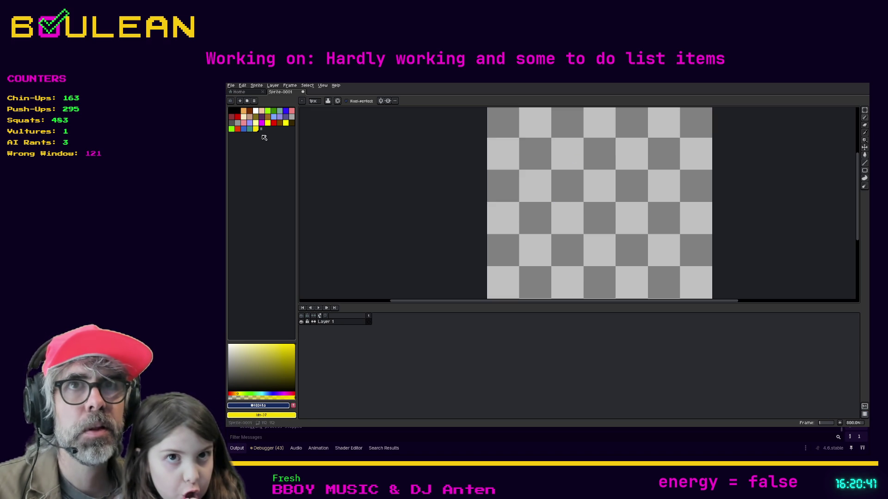
{"action": "left_click", "coordinate": [262, 123]}
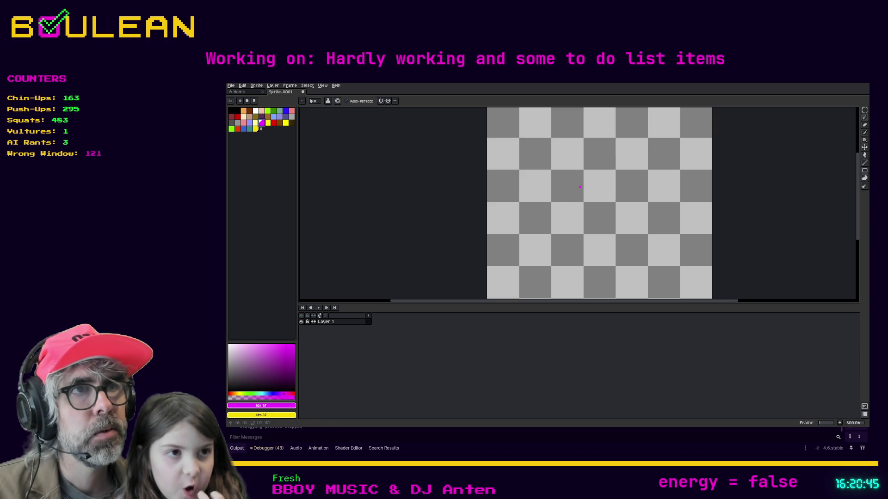
{"action": "mouse_move", "coordinate": [581, 187]}
{"action": "left_mouse_down"}
{"action": "mouse_move", "coordinate": [555, 215]}
{"action": "mouse_move", "coordinate": [605, 236]}
{"action": "mouse_move", "coordinate": [609, 192]}
{"action": "mouse_move", "coordinate": [581, 186]}
{"action": "left_mouse_up"}
{"action": "key", "text": "ctrl+z"}
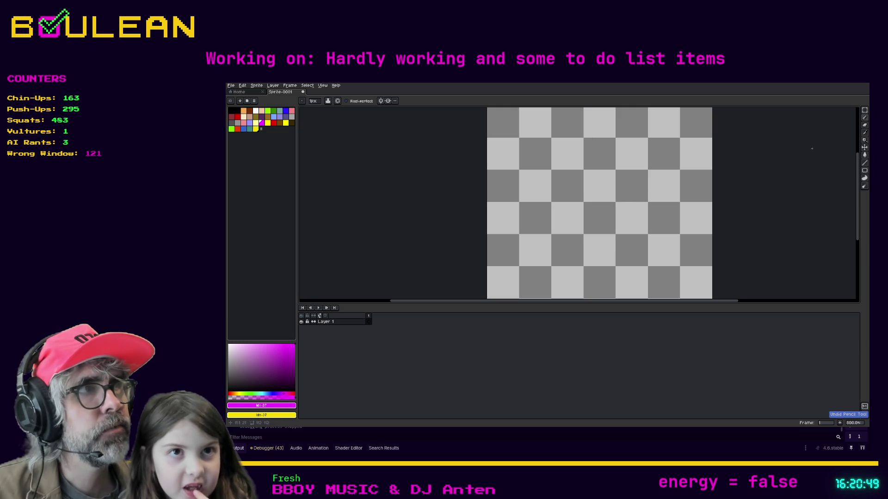
Draw a magenta rectangle outline and a filled magenta circle below it
{"action": "left_click", "coordinate": [864, 171]}
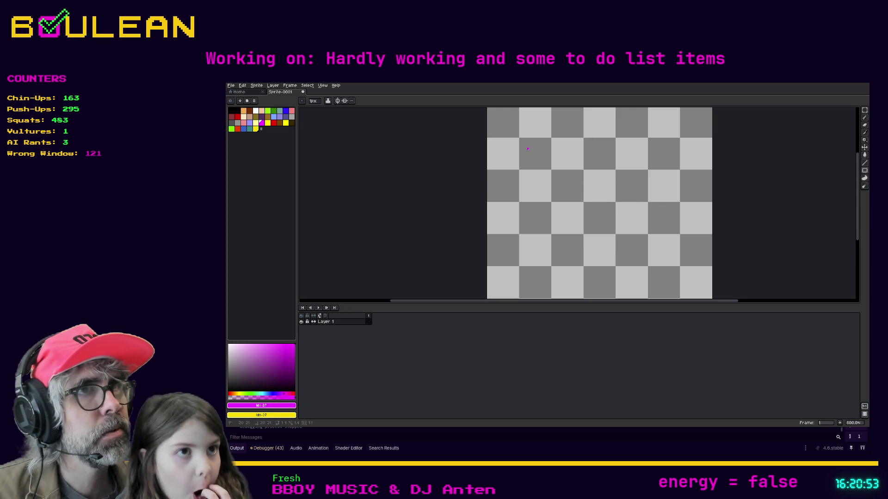
{"action": "left_click_drag", "start_coordinate": [528, 148], "coordinate": [633, 213]}
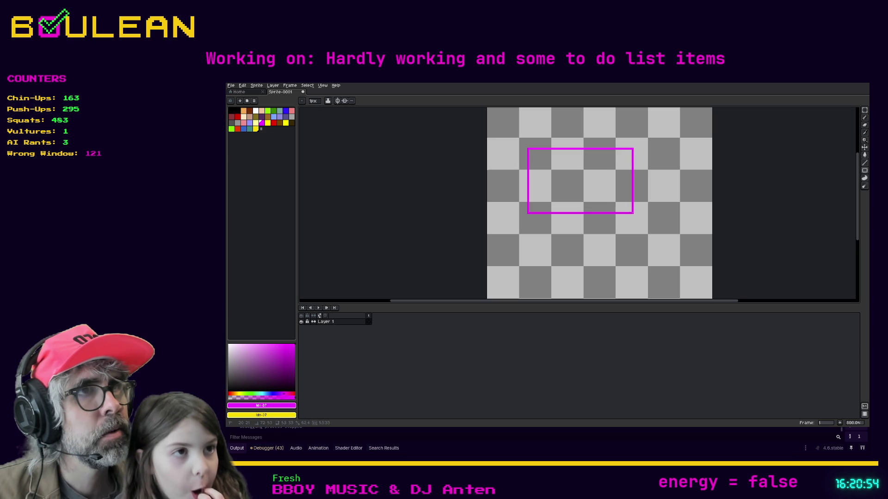
{"action": "left_click", "coordinate": [865, 172]}
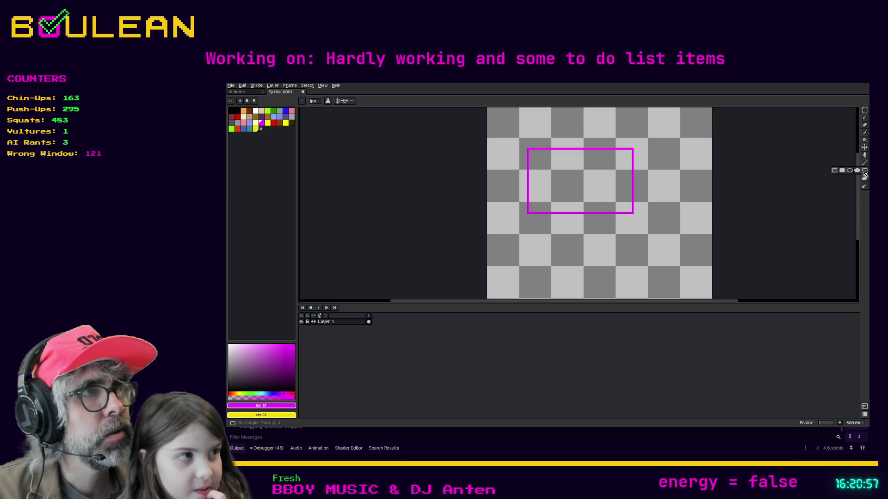
{"action": "left_click", "coordinate": [858, 171]}
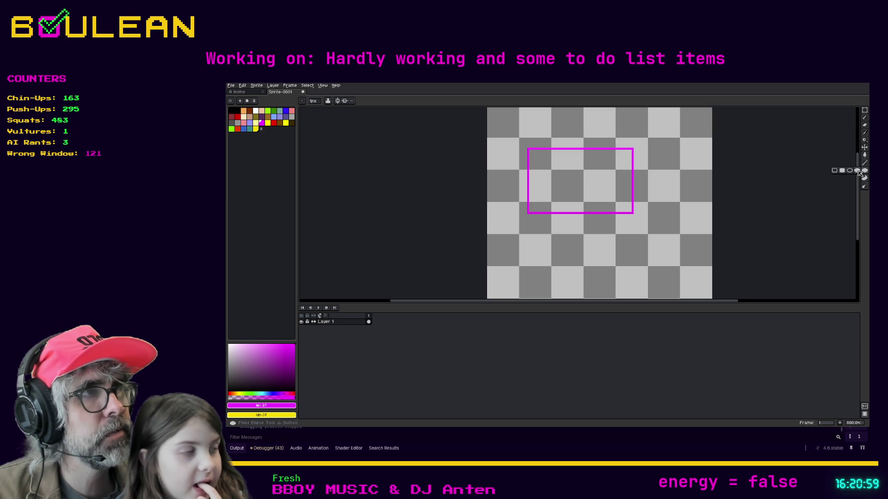
{"action": "mouse_move", "coordinate": [537, 223]}
{"action": "left_mouse_down"}
{"action": "mouse_move", "coordinate": [578, 259]}
{"action": "mouse_move", "coordinate": [667, 287]}
{"action": "left_mouse_up"}
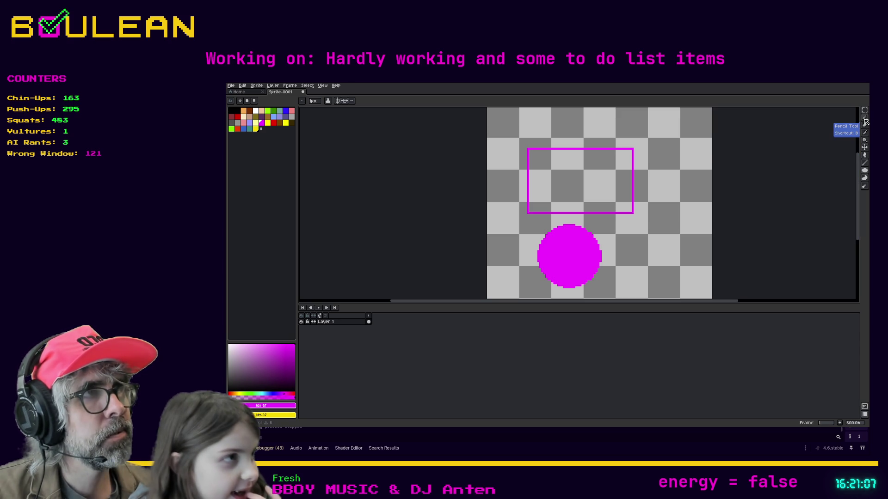
Scribble a magenta hook right of the rectangle with the Pencil and erase part of it
{"action": "left_click", "coordinate": [865, 118]}
{"action": "mouse_move", "coordinate": [665, 175]}
{"action": "left_mouse_down"}
{"action": "mouse_move", "coordinate": [650, 194]}
{"action": "mouse_move", "coordinate": [676, 230]}
{"action": "mouse_move", "coordinate": [677, 198]}
{"action": "mouse_move", "coordinate": [681, 215]}
{"action": "left_mouse_up"}
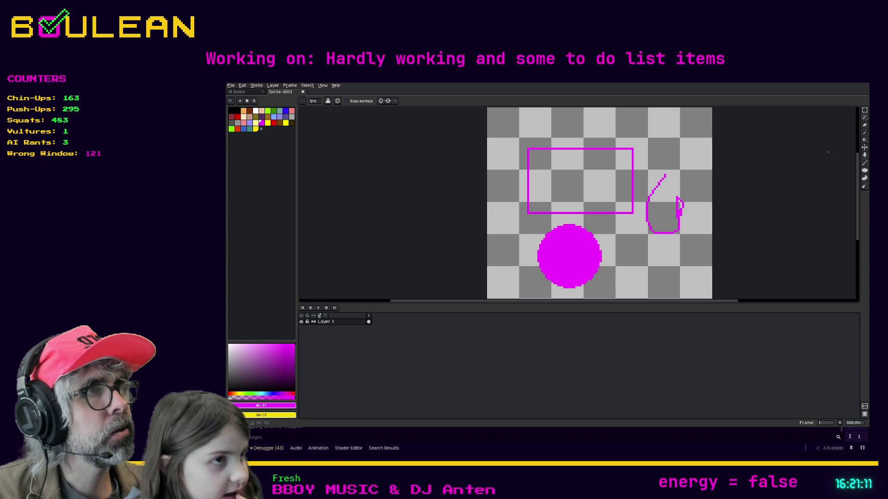
{"action": "left_click", "coordinate": [866, 131]}
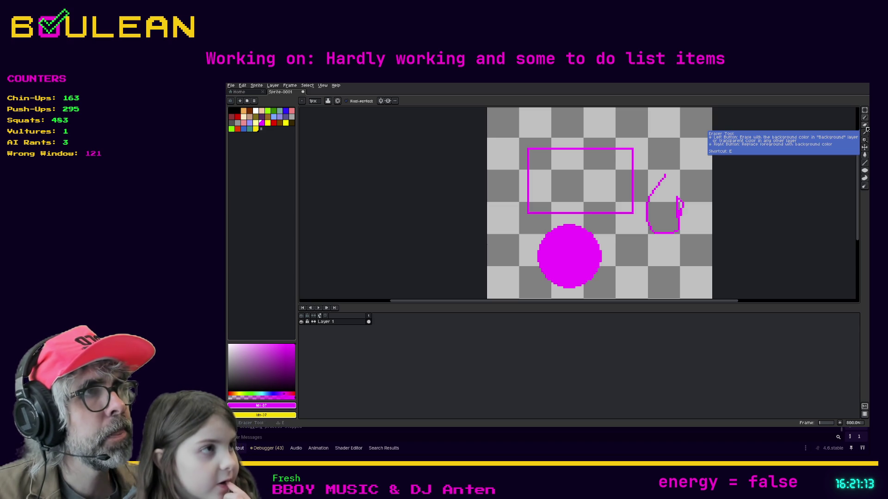
{"action": "key", "text": "e"}
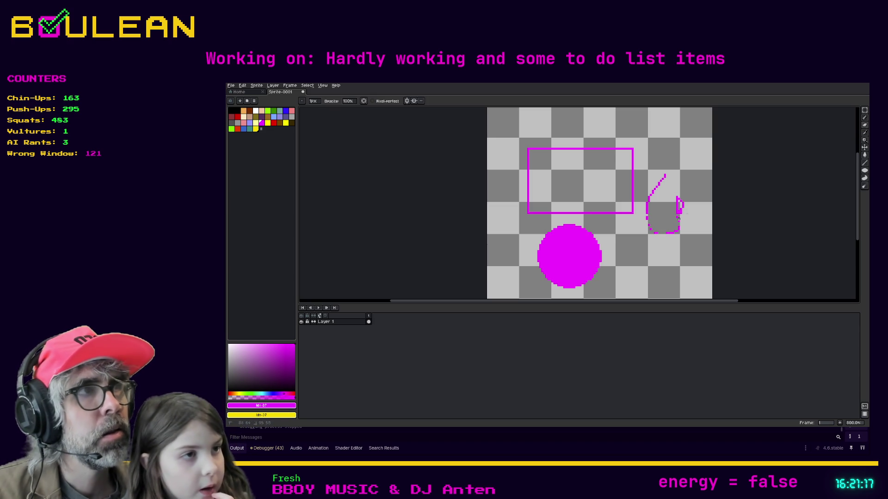
{"action": "left_click_drag", "start_coordinate": [656, 233], "coordinate": [651, 229]}
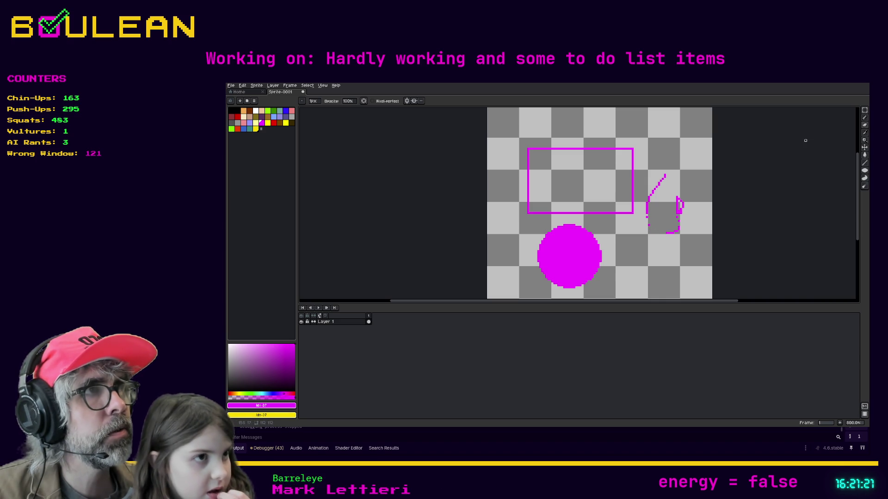
Marquee-select all the magenta shapes and delete them
{"action": "left_click", "coordinate": [865, 115]}
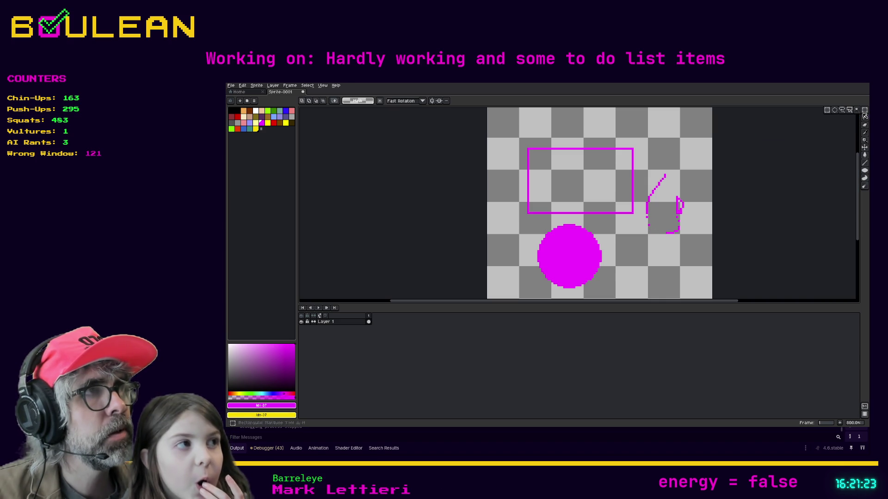
{"action": "mouse_move", "coordinate": [710, 292]}
{"action": "left_mouse_down"}
{"action": "mouse_move", "coordinate": [561, 205]}
{"action": "mouse_move", "coordinate": [516, 135]}
{"action": "left_mouse_up"}
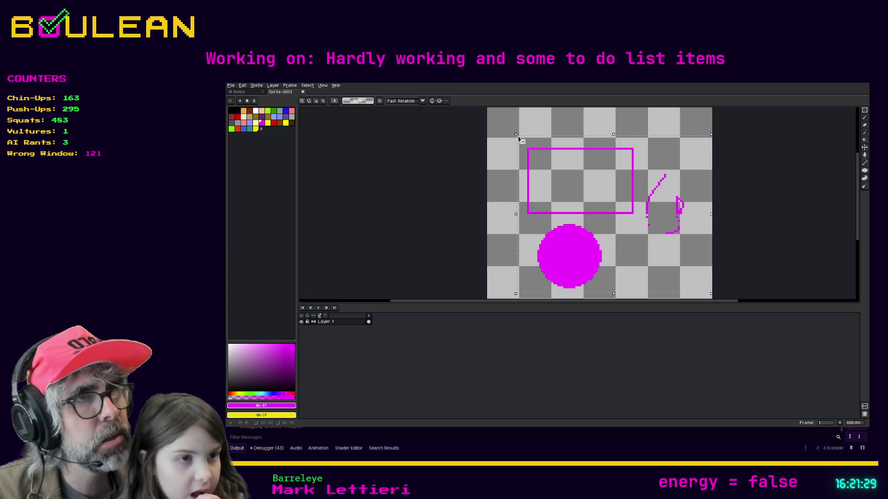
{"action": "key", "text": "Delete"}
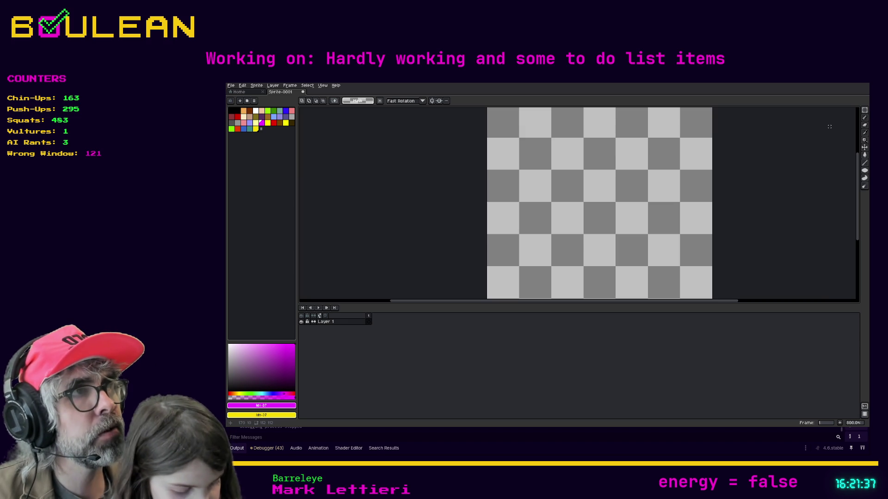
Choose the plain Rectangle tool with magenta as the drawing colour
{"action": "left_click", "coordinate": [865, 118]}
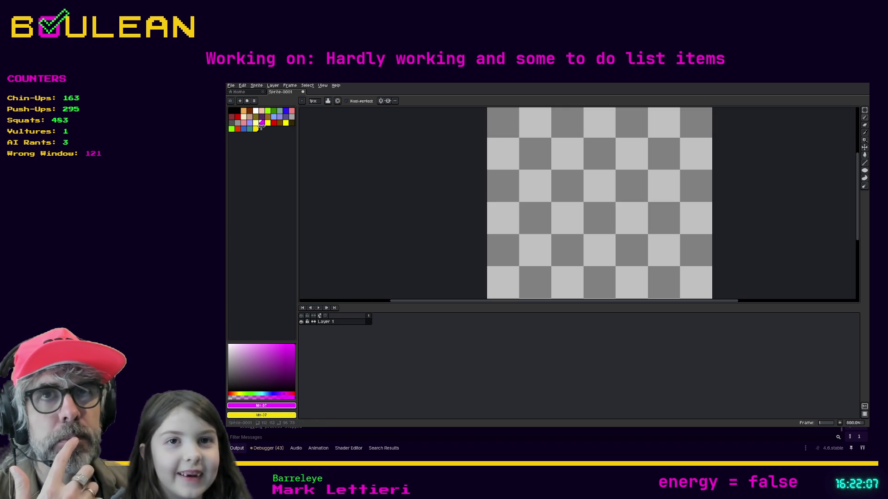
{"action": "left_click", "coordinate": [232, 111]}
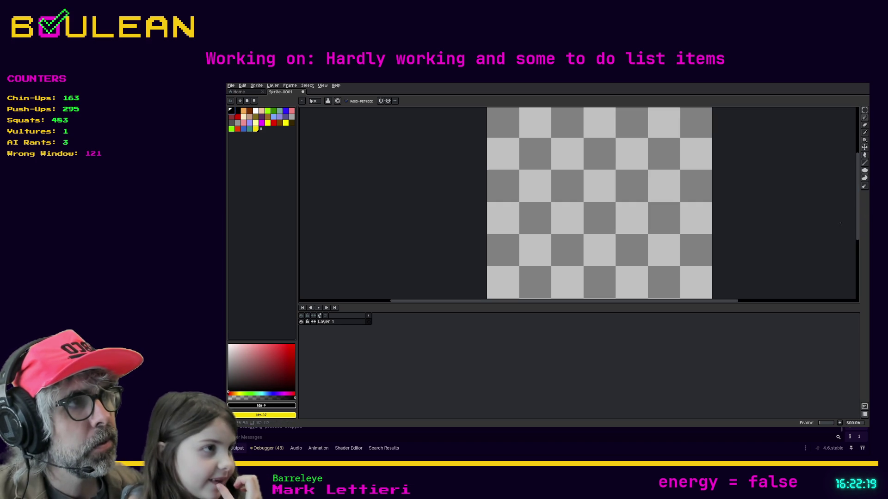
{"action": "left_click", "coordinate": [865, 170]}
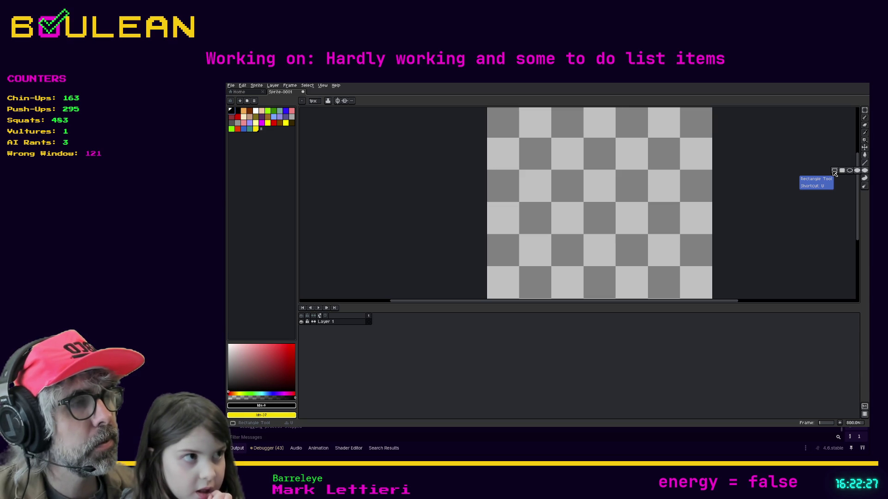
{"action": "left_click", "coordinate": [843, 171]}
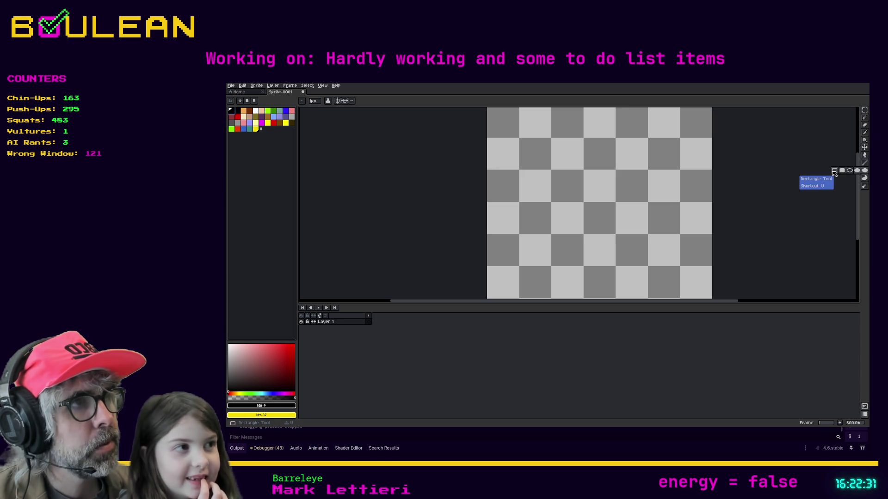
{"action": "left_click", "coordinate": [833, 171]}
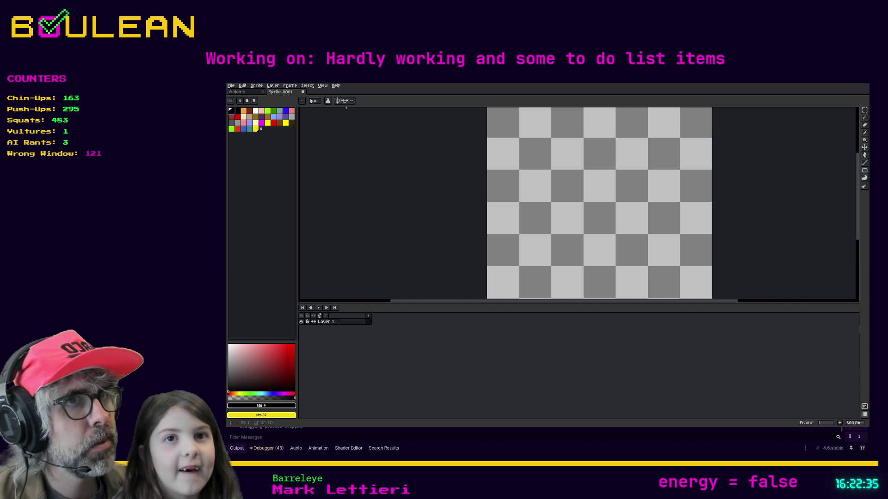
{"action": "left_click", "coordinate": [262, 123]}
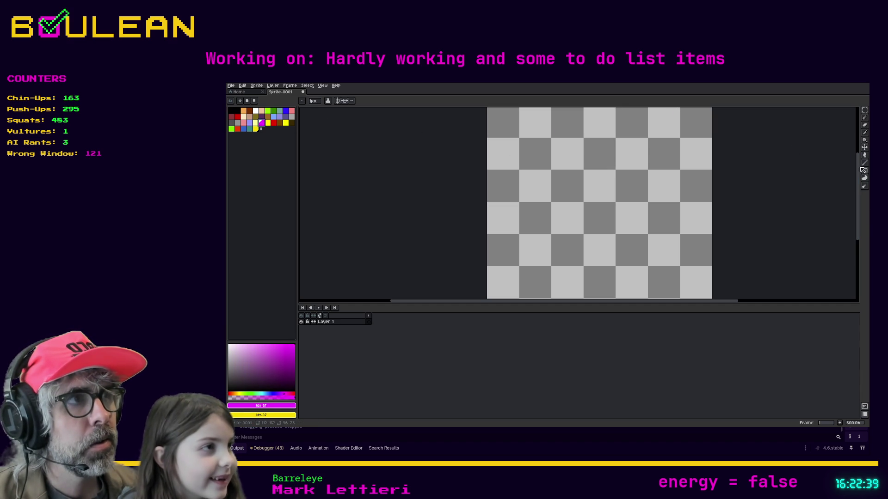
{"action": "left_click", "coordinate": [840, 171]}
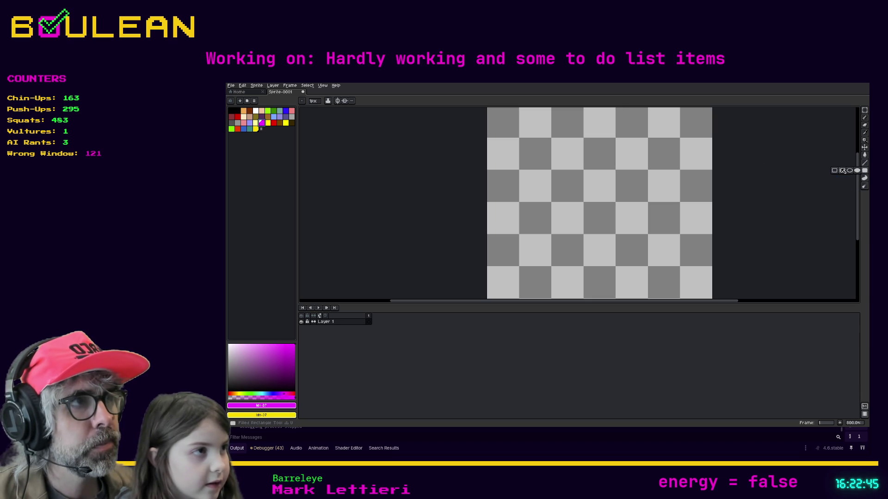
Draw a tall filled magenta rectangle in the sprite centre and enlarge the canvas area
{"action": "left_click", "coordinate": [840, 171]}
{"action": "mouse_move", "coordinate": [611, 171]}
{"action": "left_mouse_down"}
{"action": "mouse_move", "coordinate": [575, 240]}
{"action": "mouse_move", "coordinate": [534, 253]}
{"action": "mouse_move", "coordinate": [619, 250]}
{"action": "mouse_move", "coordinate": [604, 224]}
{"action": "mouse_move", "coordinate": [559, 228]}
{"action": "mouse_move", "coordinate": [543, 259]}
{"action": "mouse_move", "coordinate": [488, 258]}
{"action": "mouse_move", "coordinate": [491, 249]}
{"action": "mouse_move", "coordinate": [576, 254]}
{"action": "left_mouse_up"}
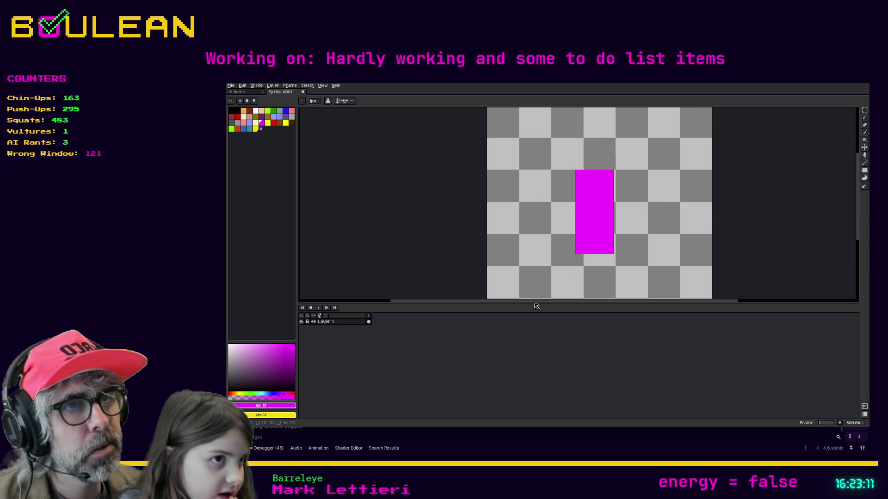
{"action": "left_click_drag", "start_coordinate": [529, 304], "coordinate": [524, 350]}
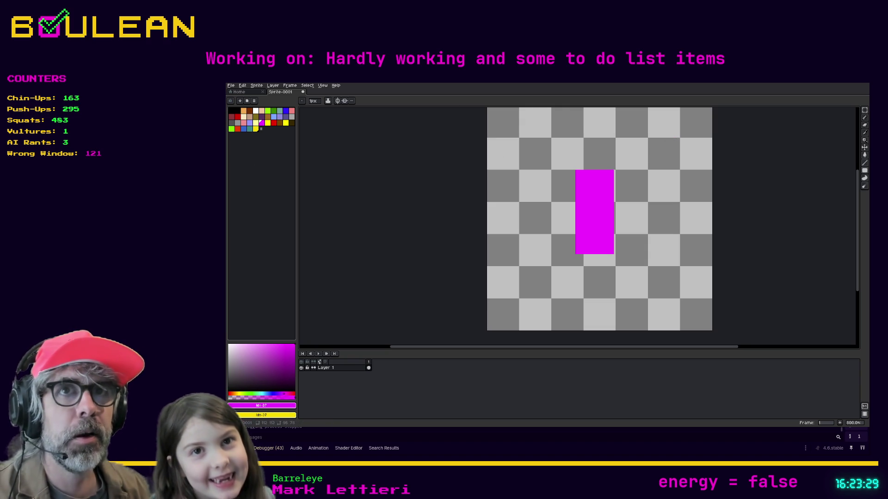
Draw an 11×11 filled black circle at the top of the magenta rectangle and magic-wand select it
{"action": "left_click", "coordinate": [232, 111]}
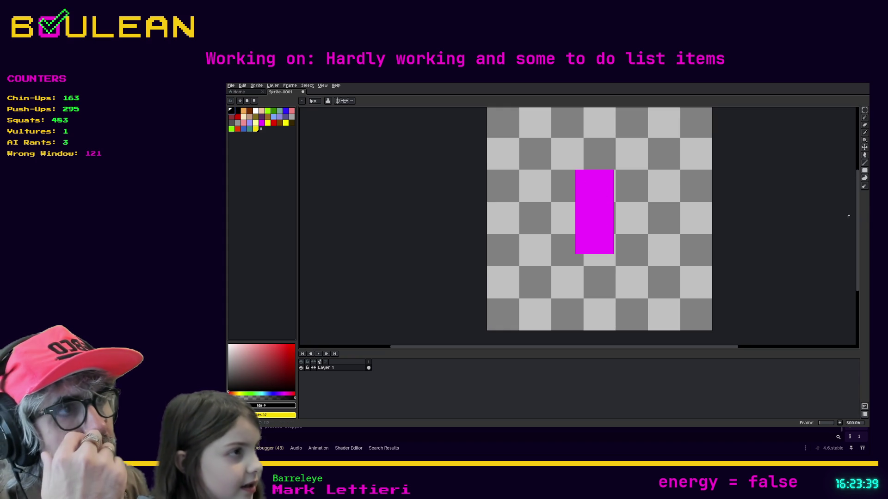
{"action": "left_click", "coordinate": [864, 170]}
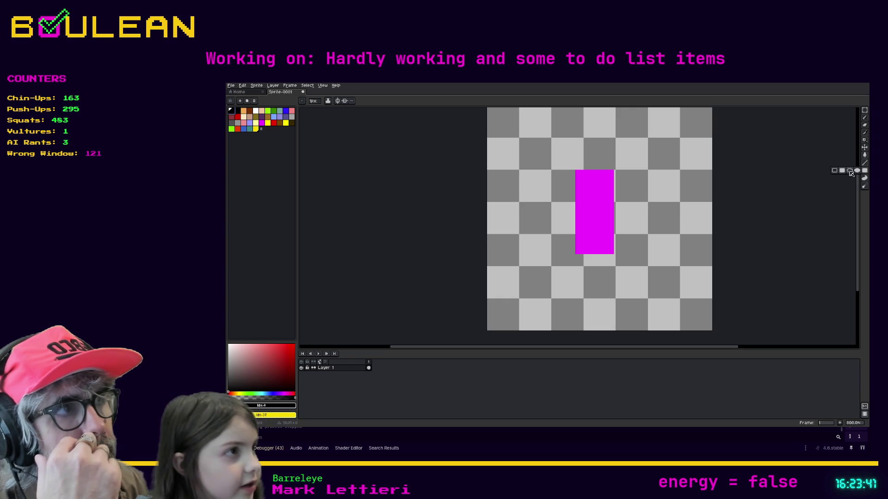
{"action": "left_click", "coordinate": [857, 170]}
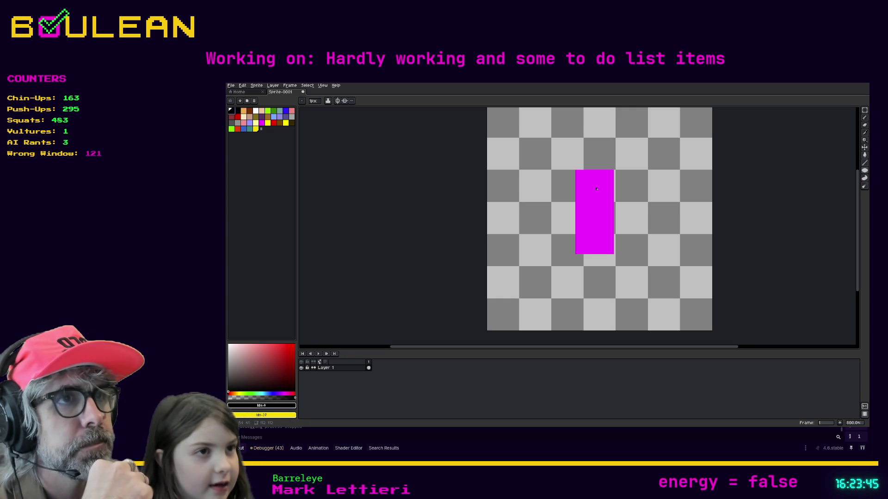
{"action": "mouse_move", "coordinate": [595, 187]}
{"action": "left_mouse_down"}
{"action": "mouse_move", "coordinate": [602, 202]}
{"action": "mouse_move", "coordinate": [579, 209]}
{"action": "mouse_move", "coordinate": [596, 189]}
{"action": "left_mouse_up"}
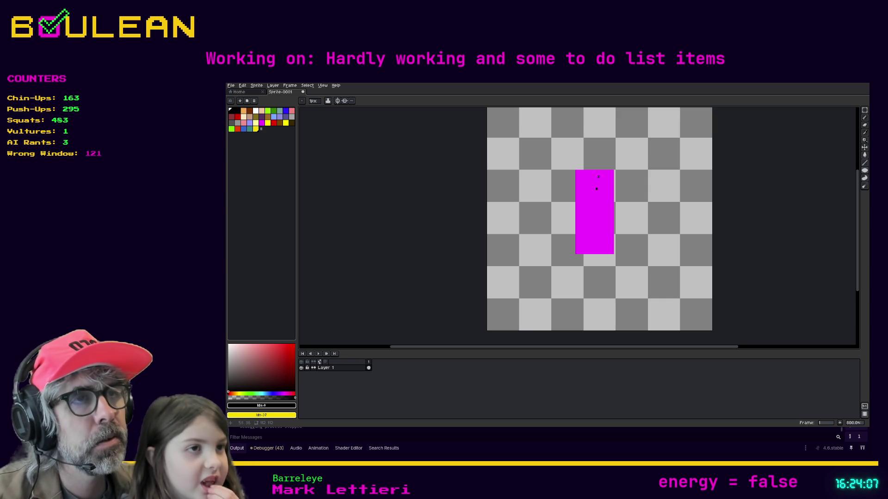
{"action": "key", "text": "ctrl+z"}
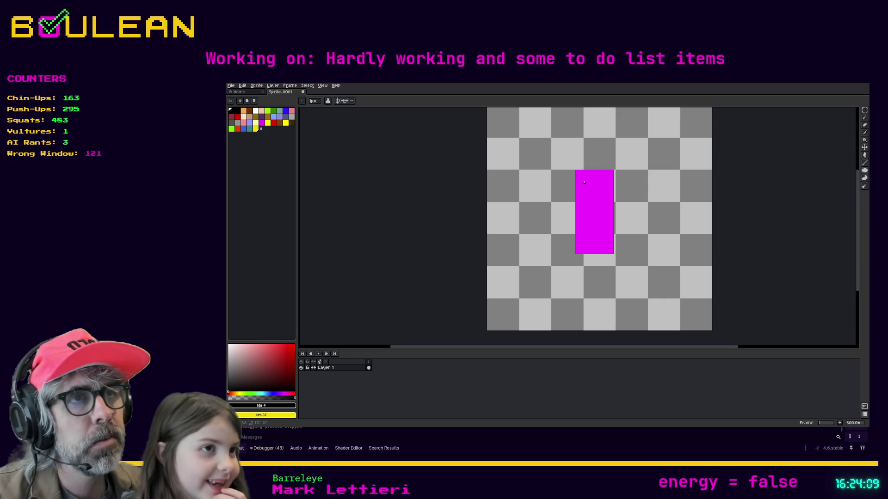
{"action": "left_click_drag", "start_coordinate": [584, 183], "coordinate": [609, 216]}
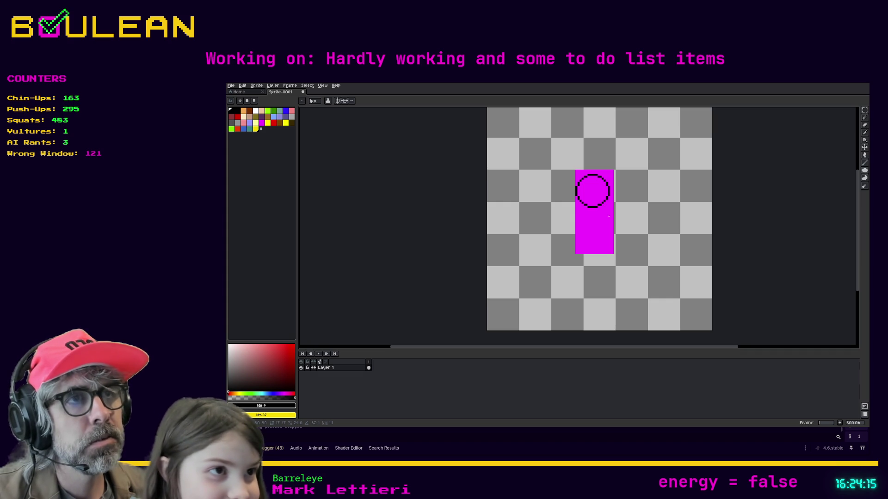
{"action": "left_click_drag", "start_coordinate": [608, 217], "coordinate": [602, 213]}
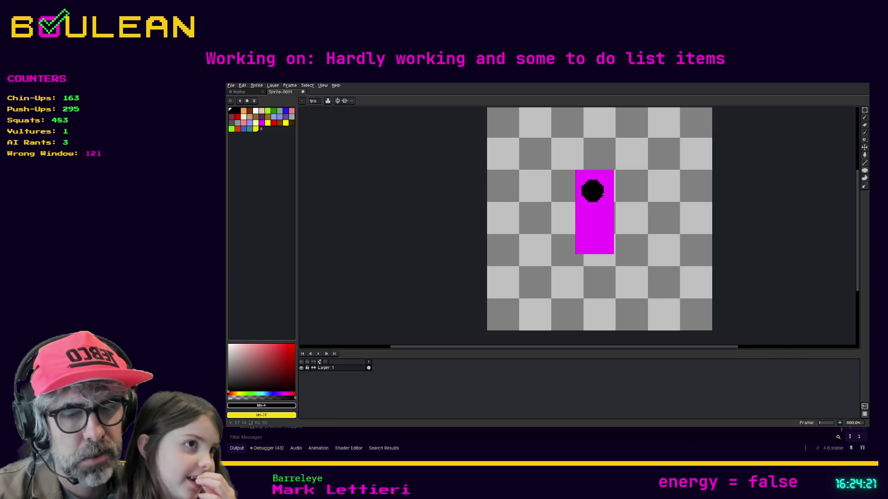
{"action": "key", "text": "q"}
{"action": "left_click", "coordinate": [595, 198]}
Nudge the selected head circle slightly right, then one pixel left, and drop it
{"action": "left_click_drag", "start_coordinate": [596, 197], "coordinate": [600, 195]}
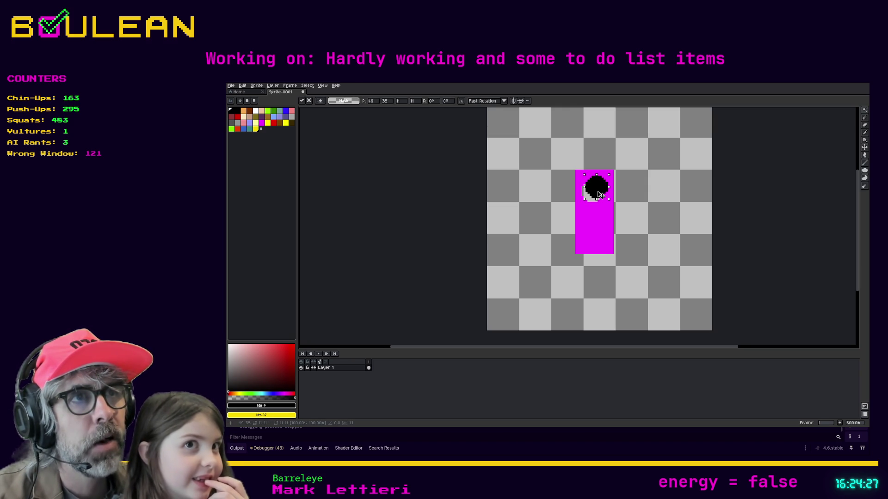
{"action": "key", "text": "Left"}
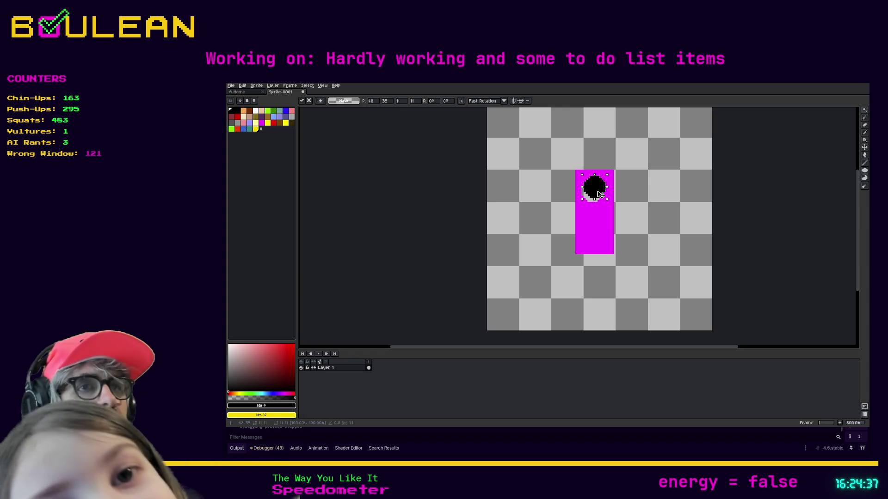
{"action": "key", "text": "Return"}
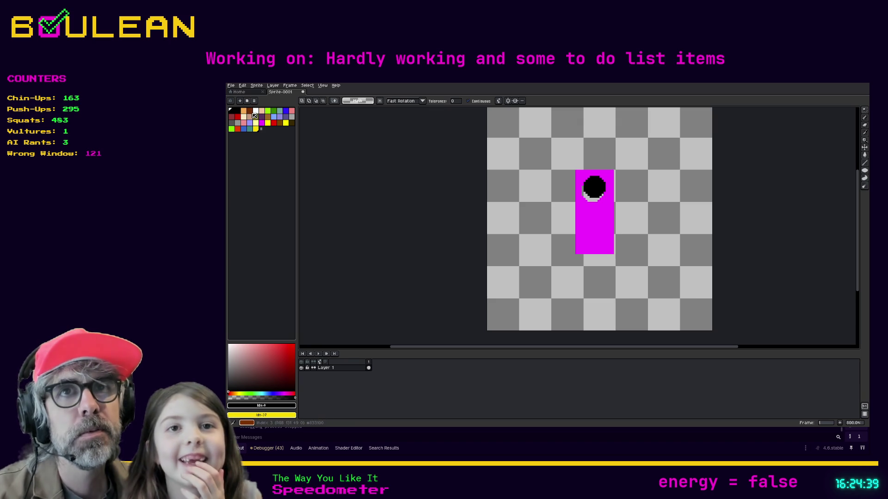
Bucket-fill the head circle with peach from the palette
{"action": "left_click", "coordinate": [251, 112]}
{"action": "left_click", "coordinate": [256, 112]}
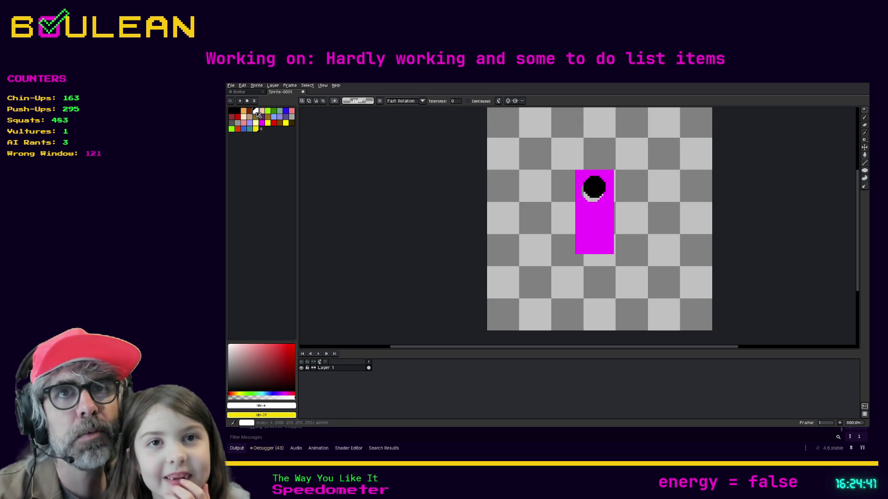
{"action": "left_click", "coordinate": [268, 112]}
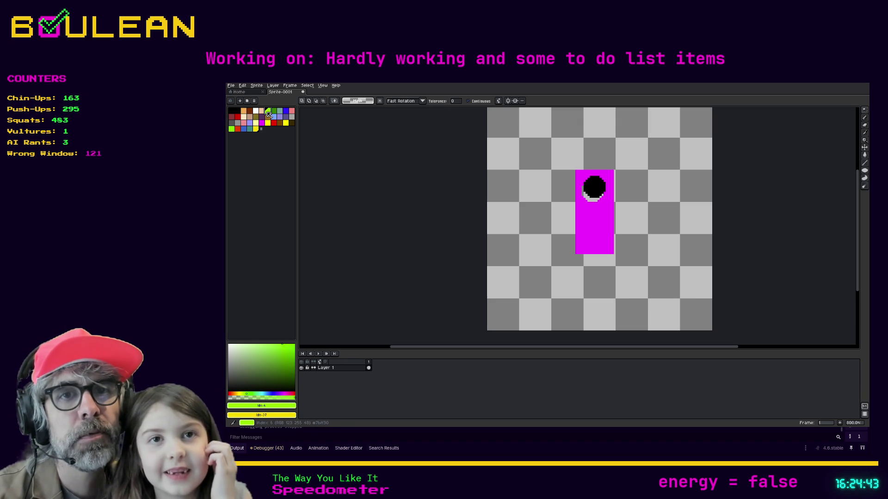
{"action": "left_click", "coordinate": [262, 112]}
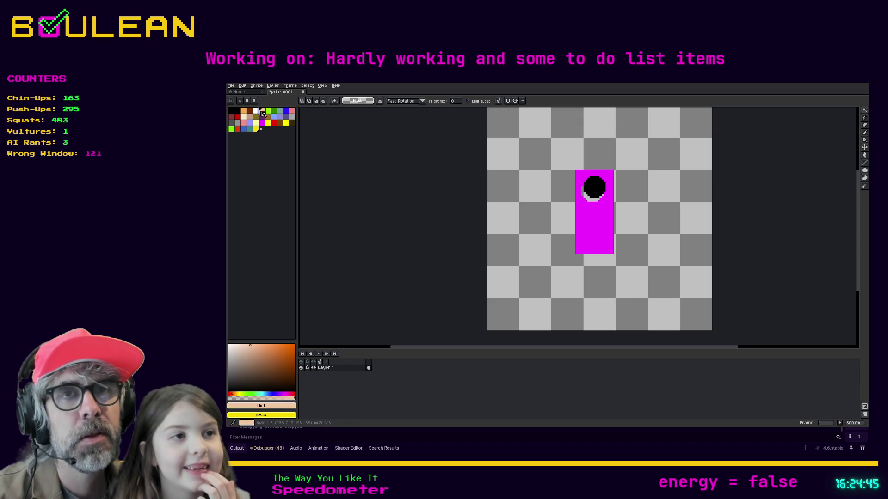
{"action": "key", "text": "b"}
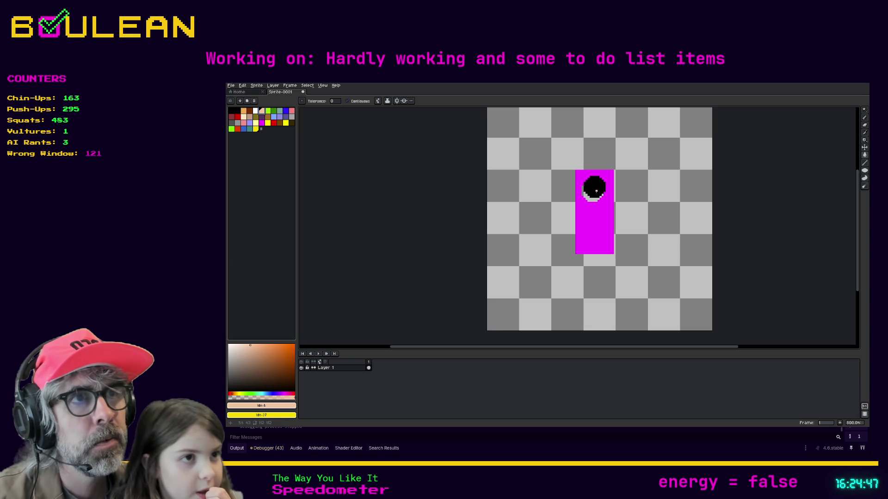
{"action": "left_click", "coordinate": [594, 187]}
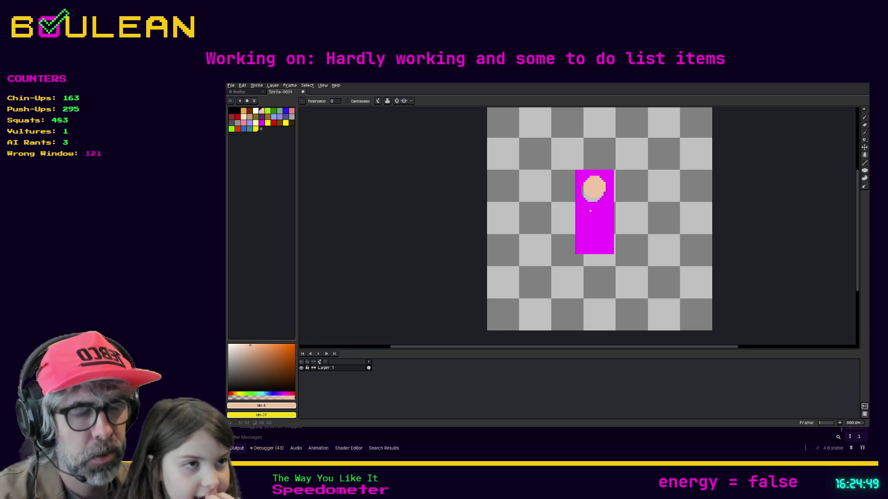
Eyedrop the rectangle's magenta and paint the grey edge pixels around the head magenta
{"action": "key", "text": "i"}
{"action": "left_click", "coordinate": [591, 211]}
{"action": "scroll", "coordinate": [592, 194], "scroll_direction": "up", "scroll_amount": 2}
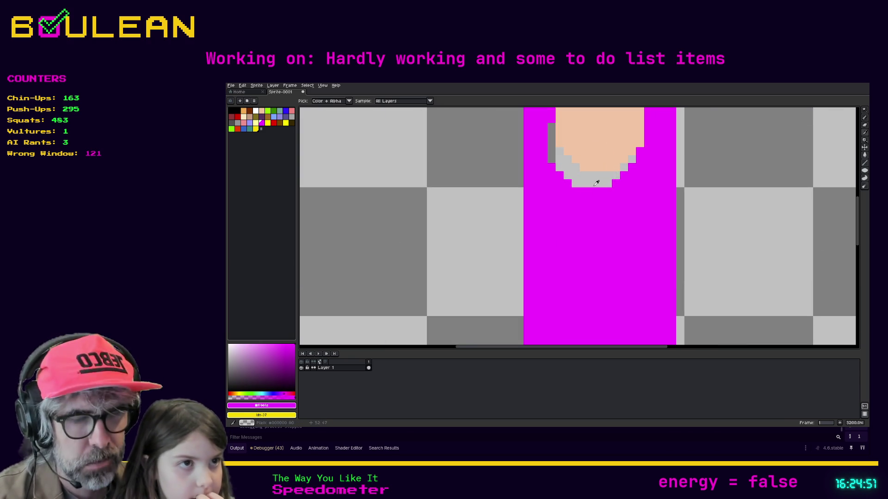
{"action": "key", "text": "b"}
{"action": "left_click", "coordinate": [584, 184]}
{"action": "key", "text": "g"}
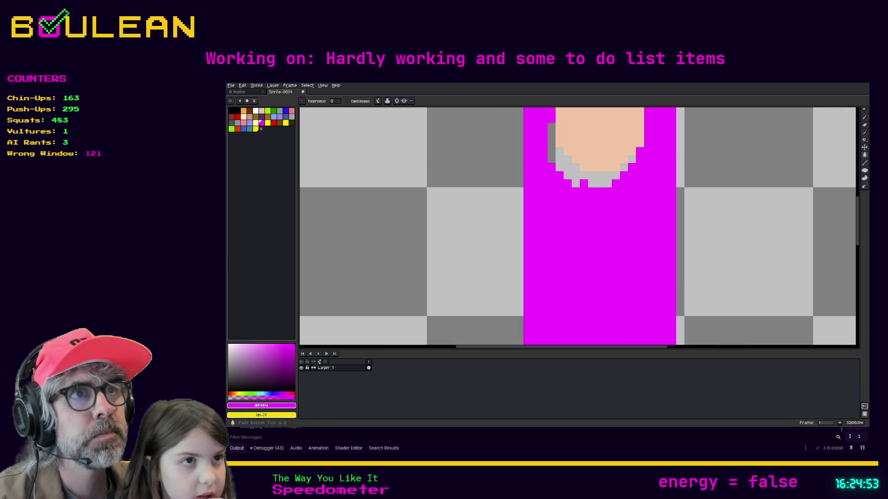
{"action": "left_click", "coordinate": [598, 183]}
{"action": "key", "text": "b"}
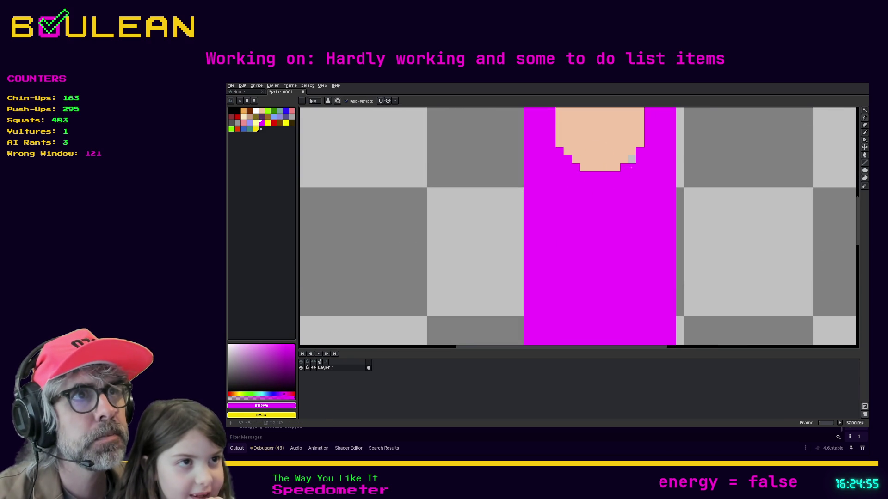
{"action": "left_click", "coordinate": [631, 160]}
{"action": "scroll", "coordinate": [628, 184], "scroll_direction": "down", "scroll_amount": 3}
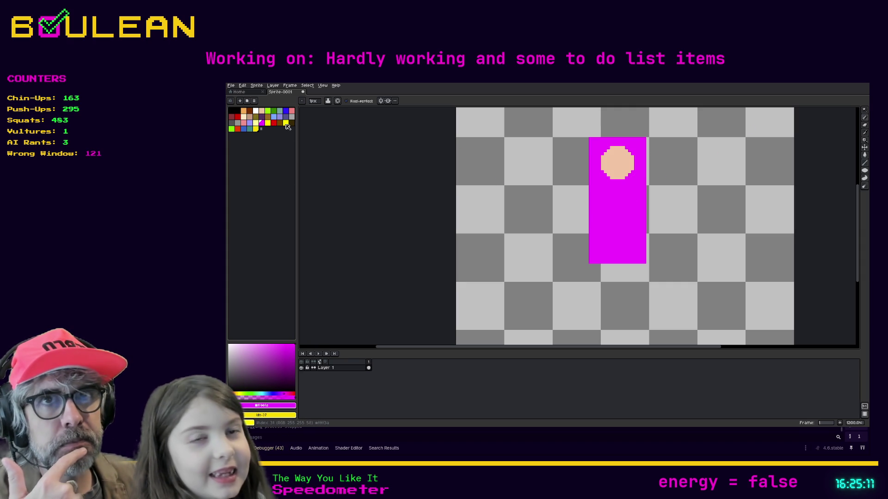
Pick blue as the drawing colour and choose a shape tool variant
{"action": "left_click", "coordinate": [261, 123]}
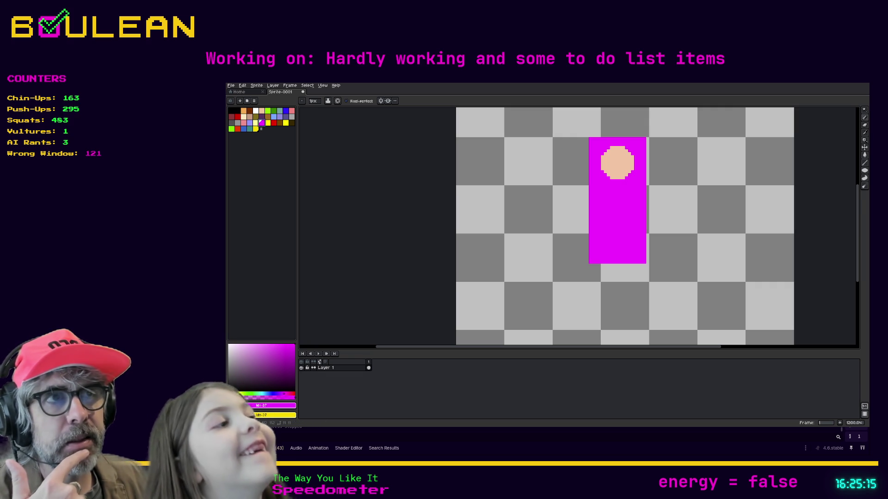
{"action": "left_click", "coordinate": [865, 171]}
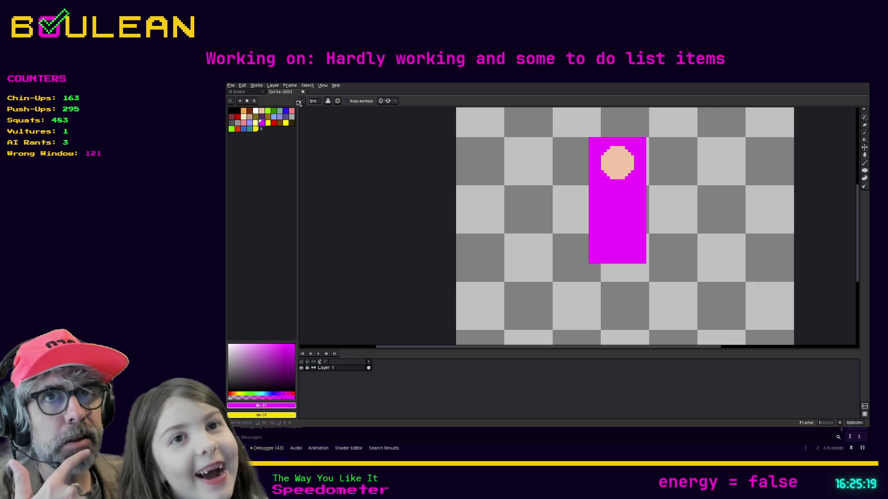
{"action": "left_click", "coordinate": [279, 111]}
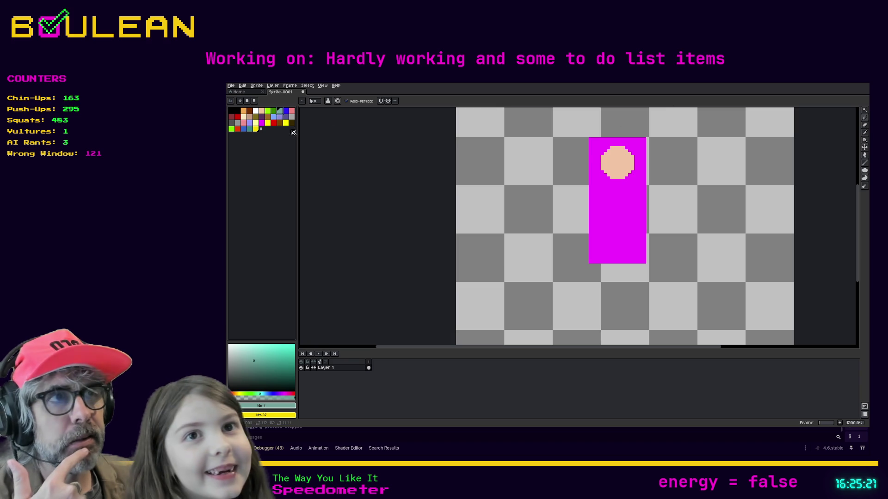
{"action": "left_click", "coordinate": [286, 111]}
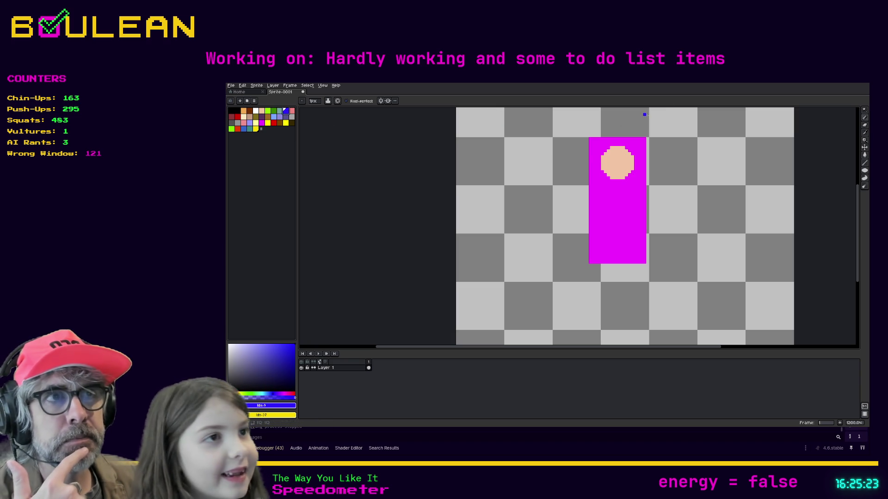
{"action": "left_click", "coordinate": [864, 170]}
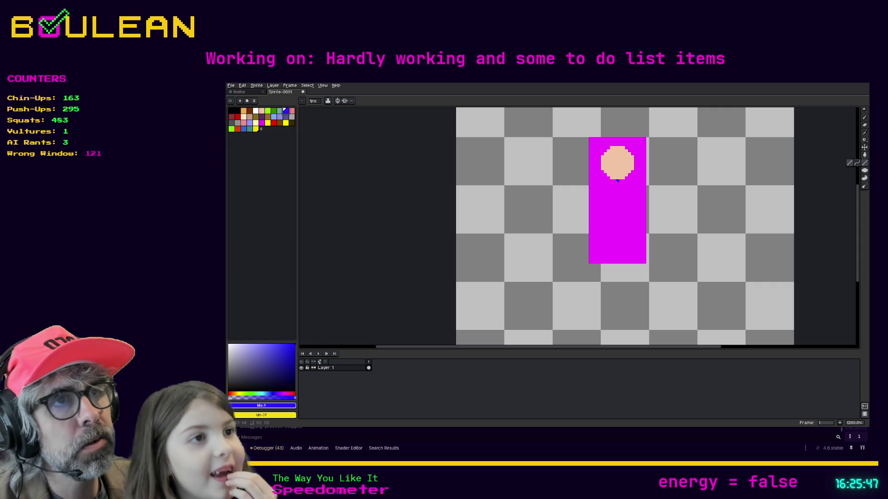
Draw a blue triangle body under the head: two diagonal legs joined by a bottom line
{"action": "left_click_drag", "start_coordinate": [617, 181], "coordinate": [591, 223]}
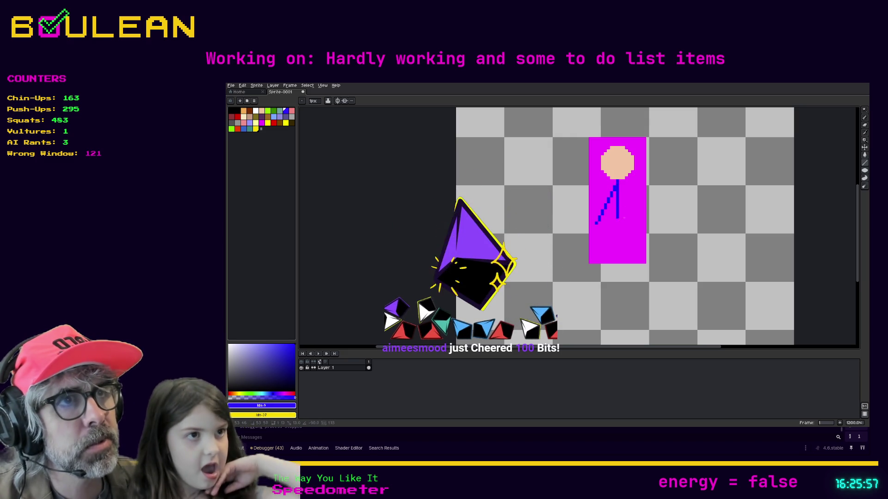
{"action": "left_click_drag", "start_coordinate": [618, 183], "coordinate": [639, 225]}
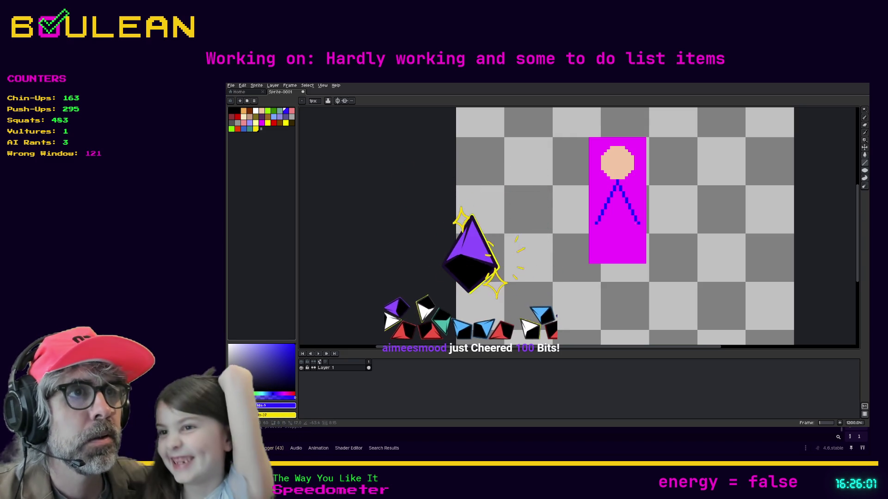
{"action": "left_click_drag", "start_coordinate": [638, 223], "coordinate": [593, 224]}
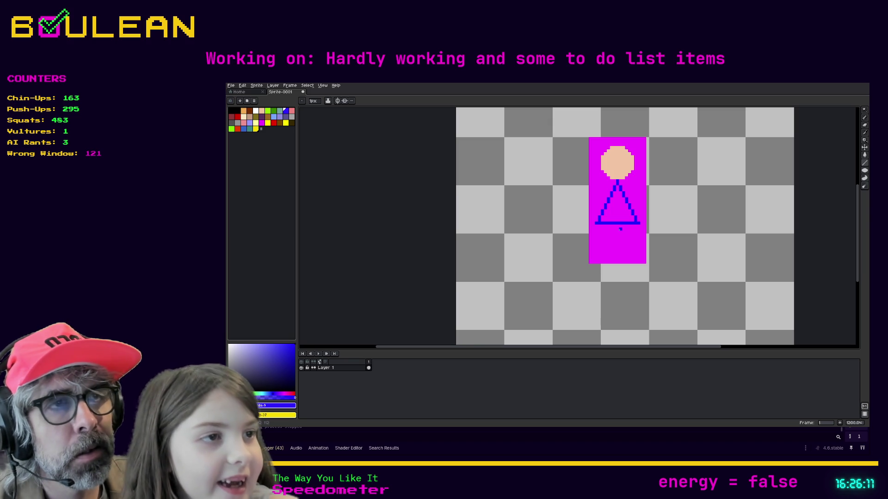
Sample the magenta background and paint the triangle's stray bottom-left corner pixel magenta
{"action": "key", "text": "o"}
{"action": "left_click", "coordinate": [604, 221]}
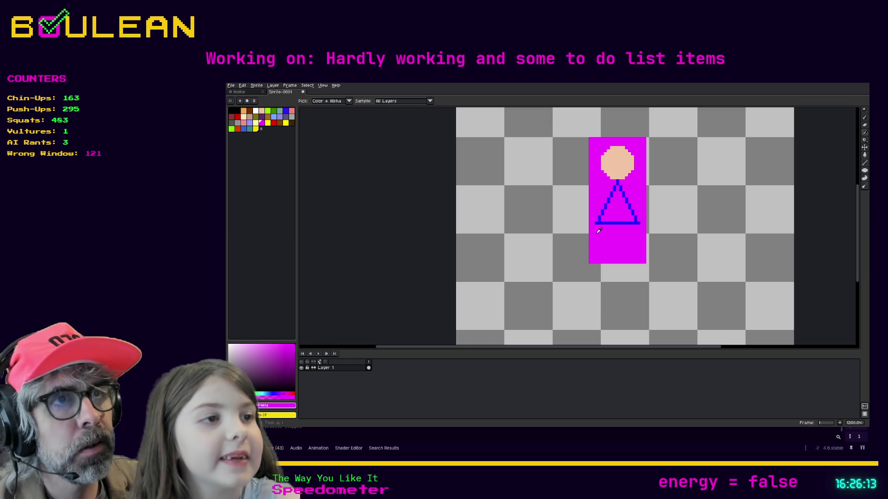
{"action": "scroll", "coordinate": [604, 221], "scroll_direction": "up", "scroll_amount": 5}
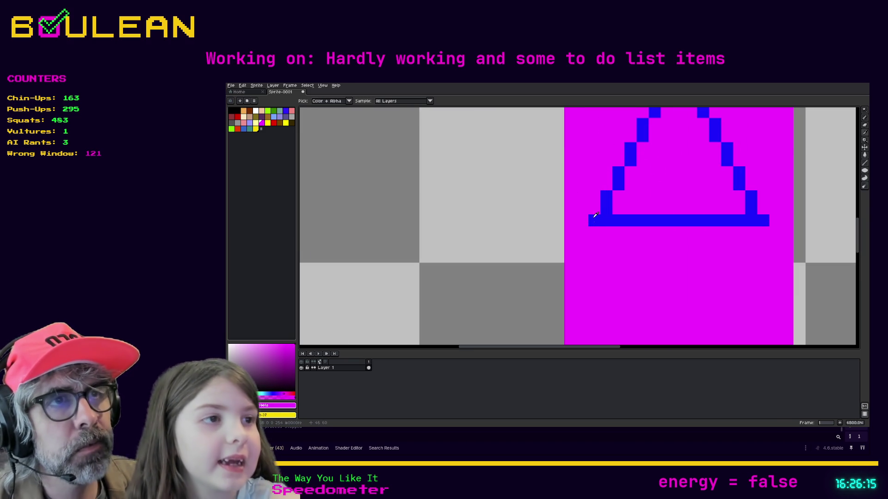
{"action": "key", "text": "b"}
{"action": "left_click", "coordinate": [593, 222]}
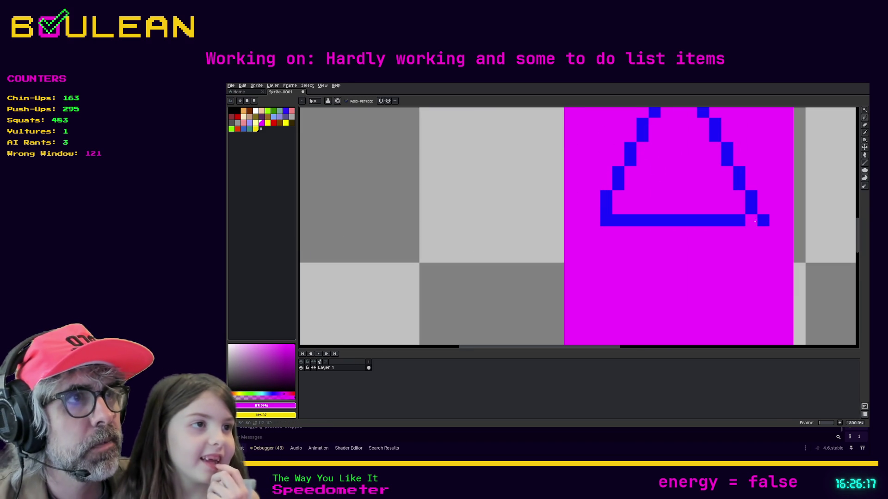
{"action": "scroll", "coordinate": [679, 264], "scroll_direction": "down", "scroll_amount": 4}
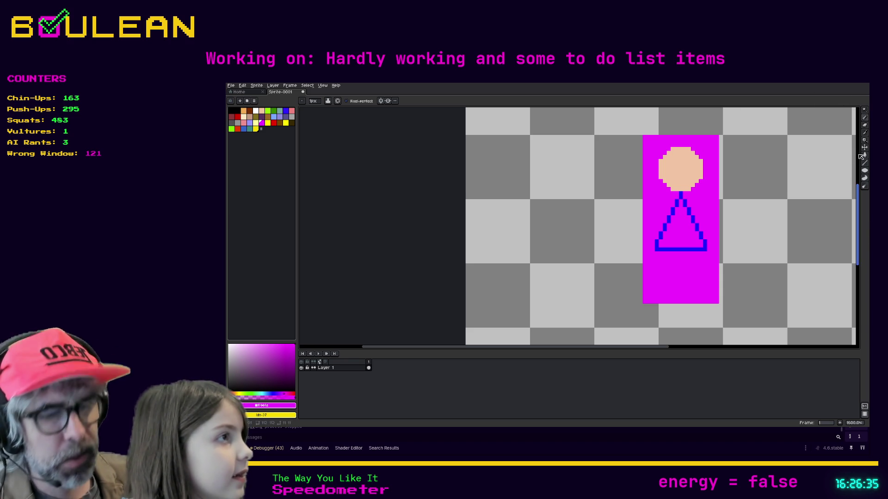
Flood-fill the triangle body solid blue with the Paint Bucket
{"action": "left_click", "coordinate": [865, 126]}
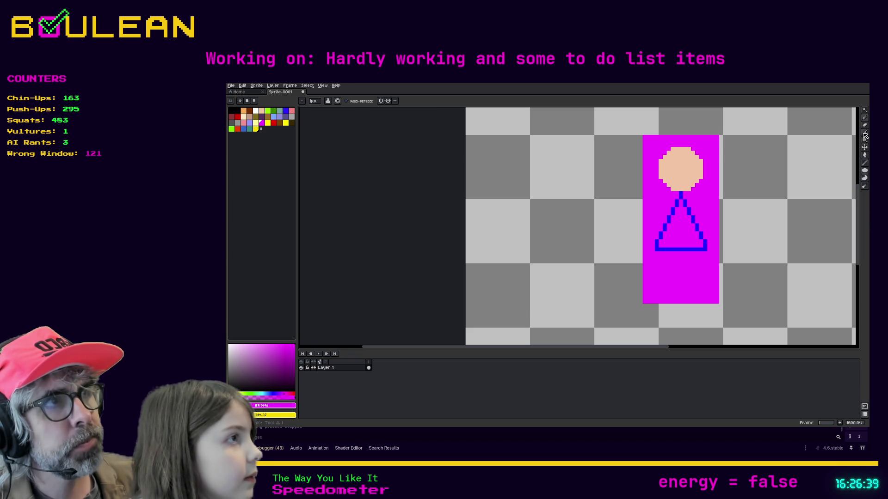
{"action": "left_click", "coordinate": [865, 133]}
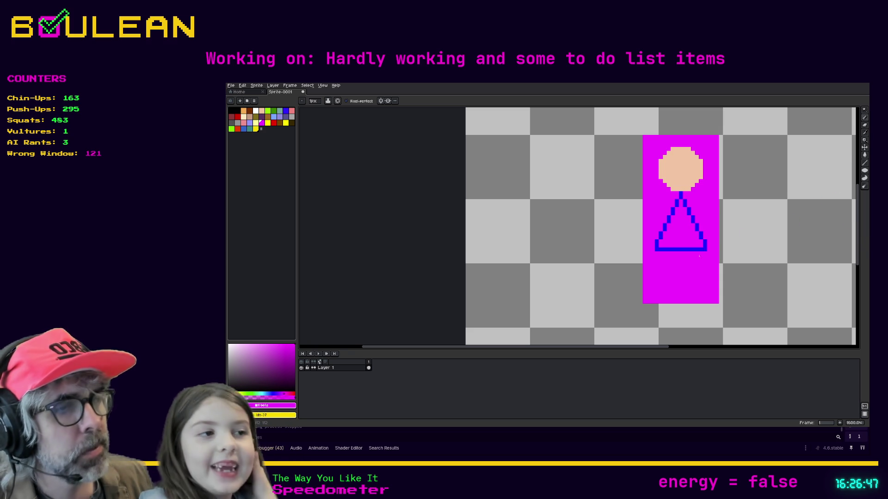
{"action": "key", "text": "g"}
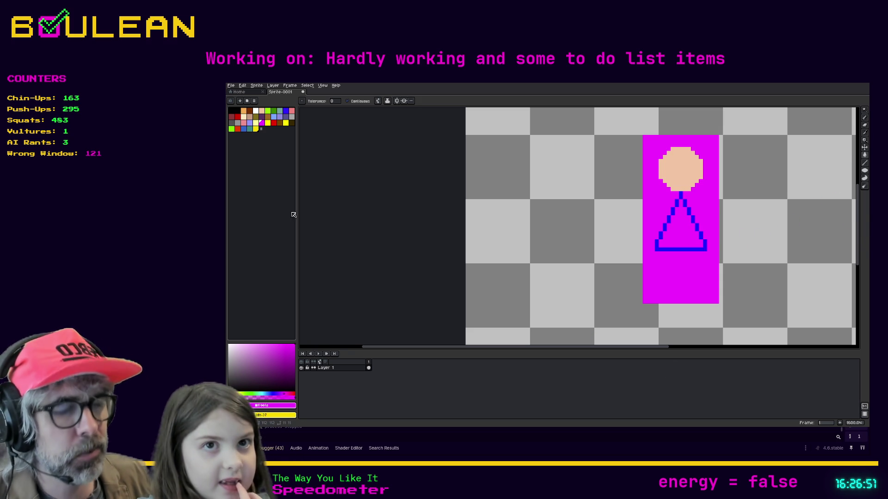
{"action": "left_click", "coordinate": [286, 112]}
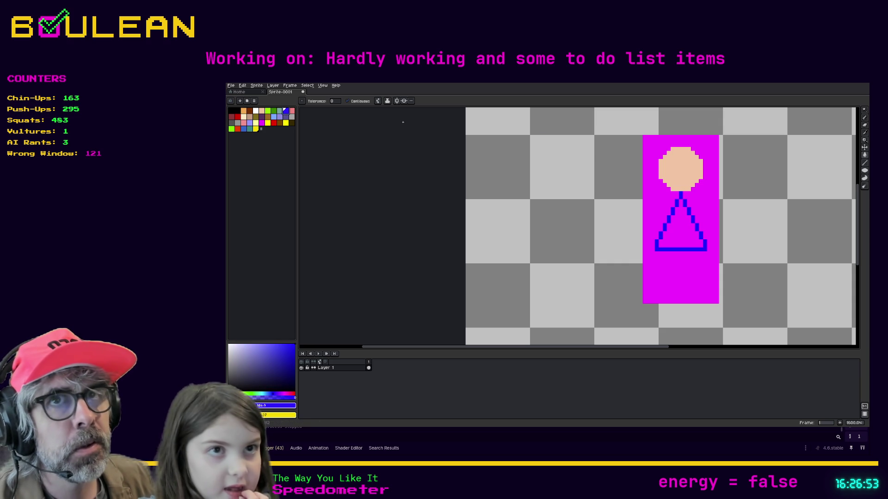
{"action": "left_click", "coordinate": [679, 232]}
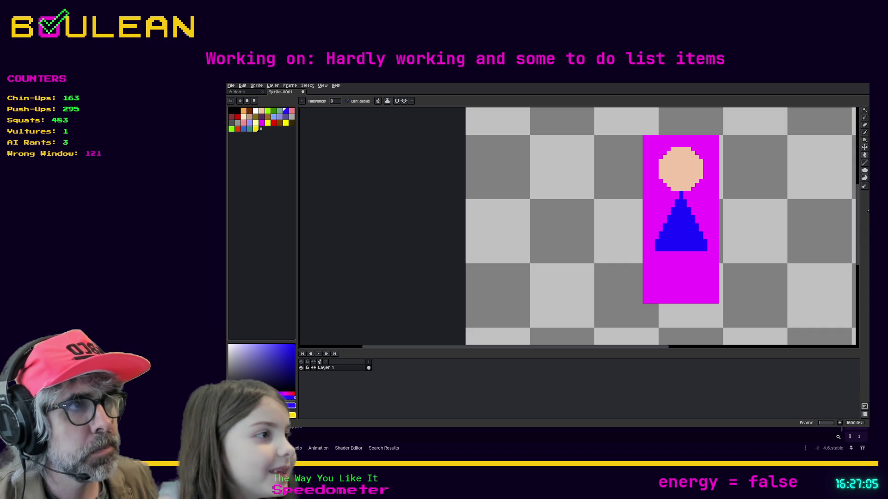
Draw two red legs under the blue body, undoing and redrawing the misplaced right leg
{"action": "key", "text": "p"}
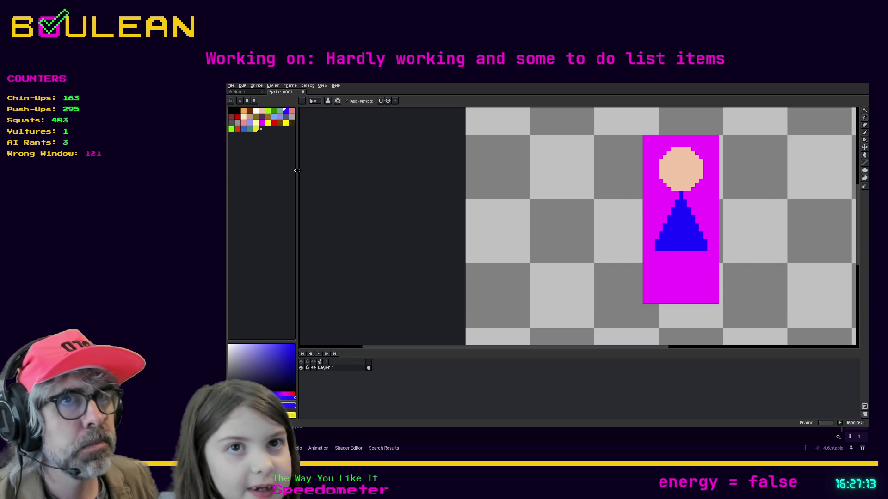
{"action": "left_click", "coordinate": [269, 123]}
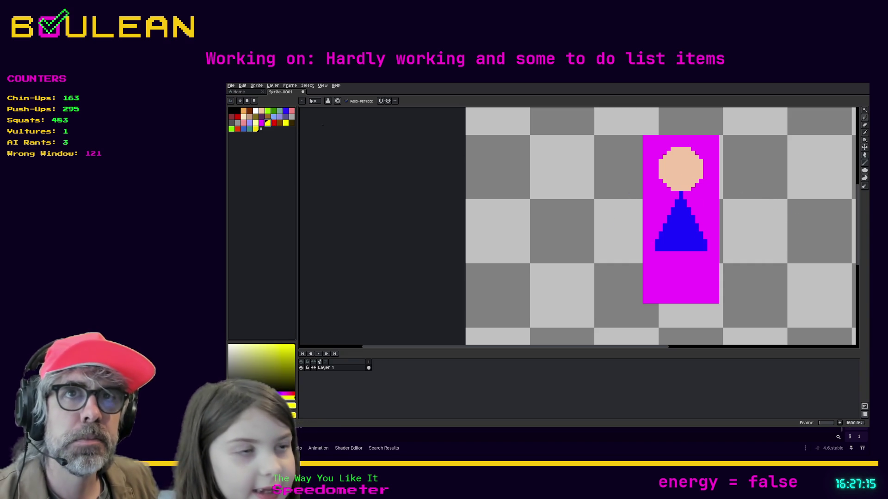
{"action": "left_click", "coordinate": [273, 123]}
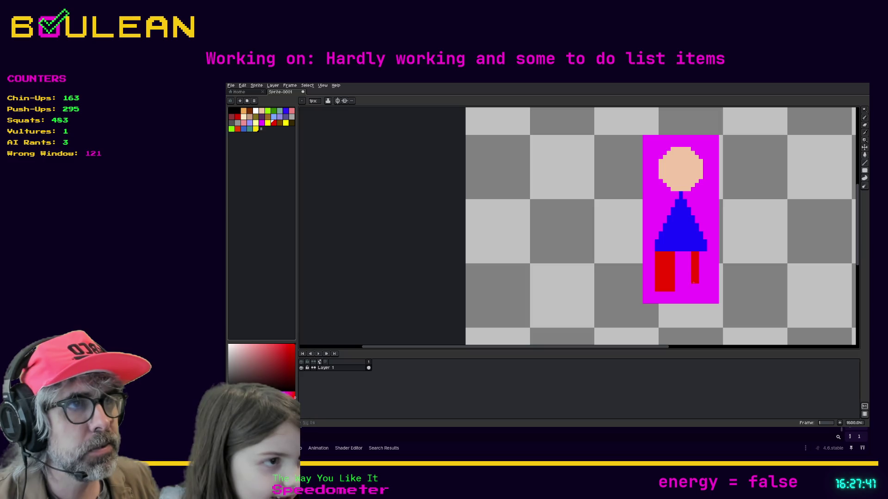
{"action": "mouse_move", "coordinate": [698, 291]}
{"action": "left_mouse_down"}
{"action": "mouse_move", "coordinate": [707, 292]}
{"action": "mouse_move", "coordinate": [683, 299]}
{"action": "mouse_move", "coordinate": [702, 303]}
{"action": "mouse_move", "coordinate": [704, 286]}
{"action": "left_mouse_up"}
{"action": "key", "text": "ctrl+z"}
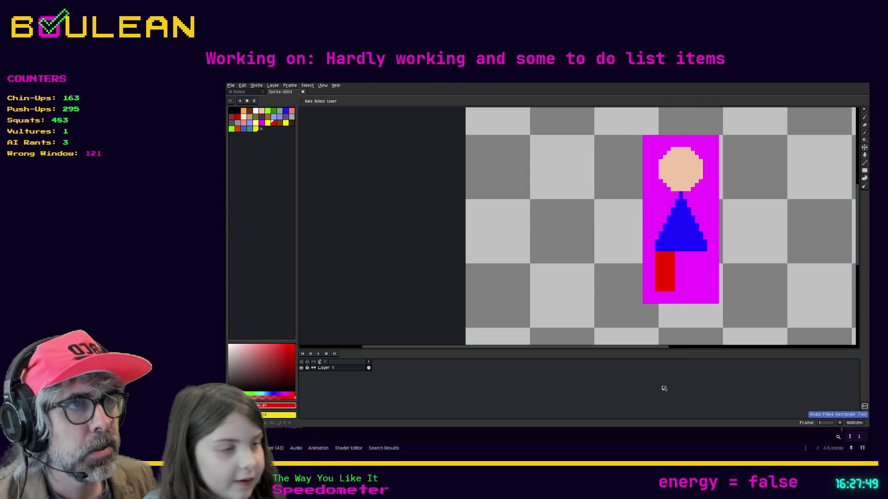
{"action": "key", "text": "b"}
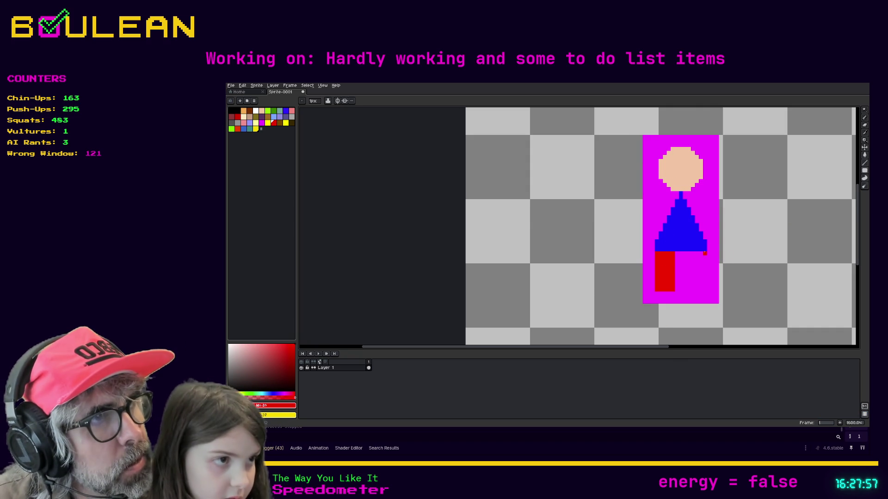
{"action": "left_click_drag", "start_coordinate": [704, 253], "coordinate": [691, 292]}
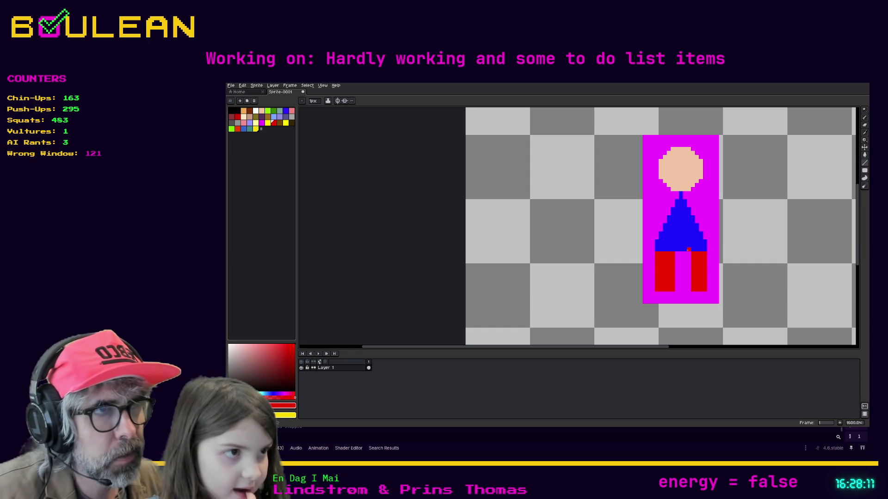
{"action": "left_click_drag", "start_coordinate": [687, 254], "coordinate": [689, 293]}
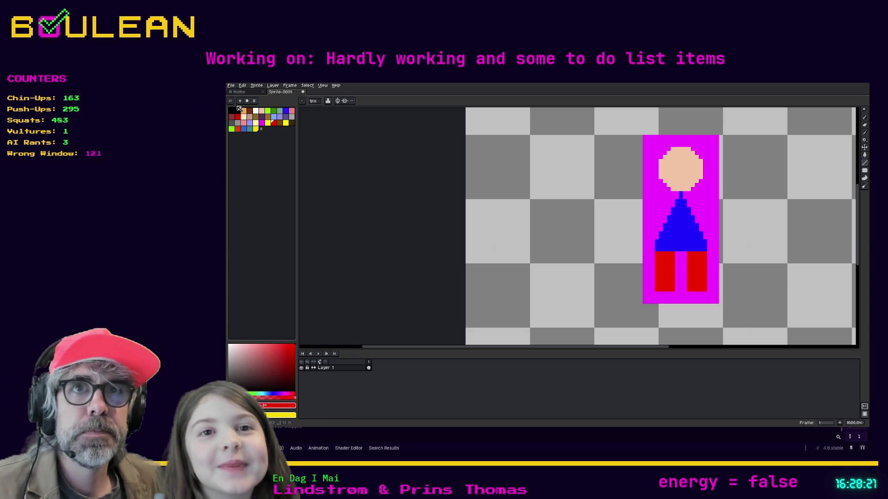
Draw a small blue filled rectangle on each side of the torso as arms
{"action": "left_click", "coordinate": [286, 111]}
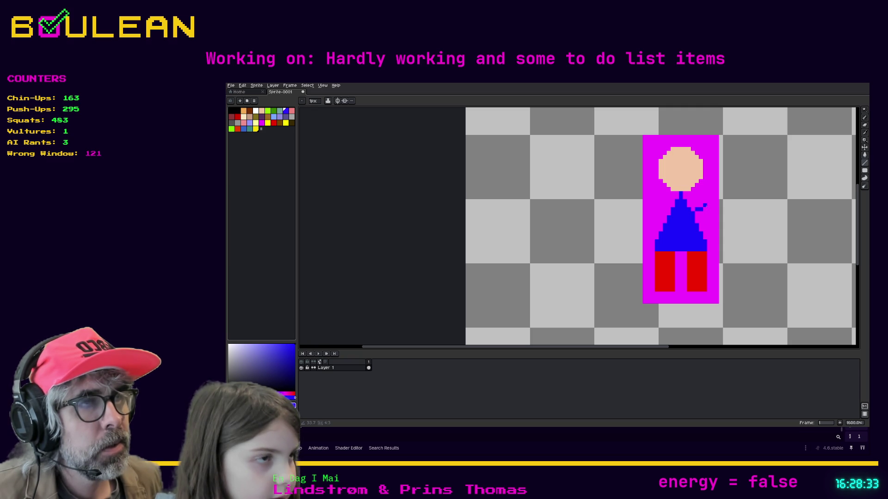
{"action": "key", "text": "ctrl+z"}
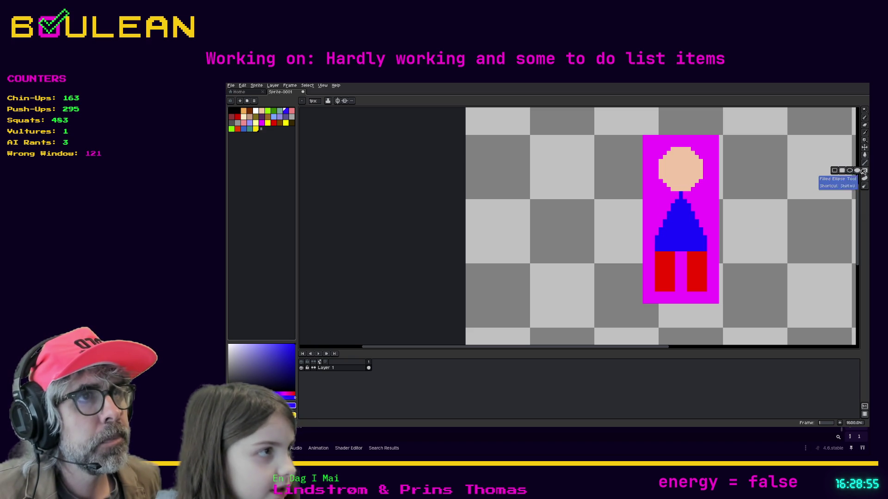
{"action": "left_click", "coordinate": [841, 170]}
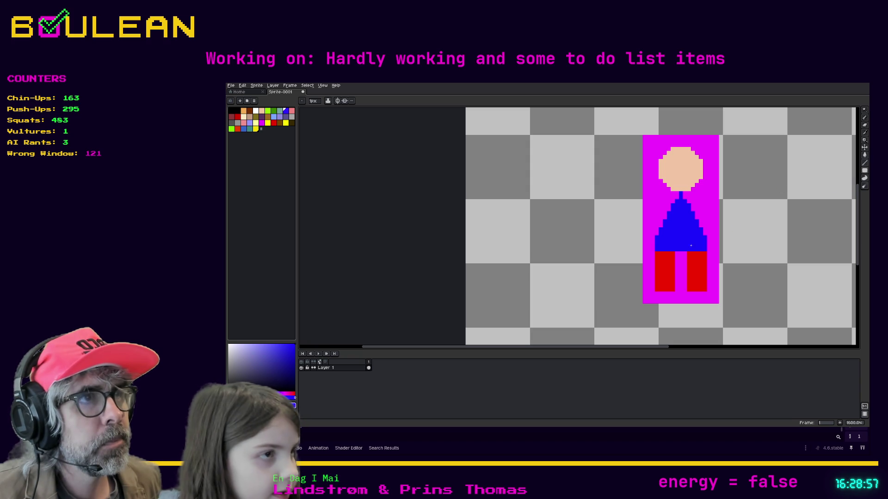
{"action": "mouse_move", "coordinate": [701, 218]}
{"action": "left_mouse_down"}
{"action": "mouse_move", "coordinate": [707, 205]}
{"action": "mouse_move", "coordinate": [699, 212]}
{"action": "left_mouse_up"}
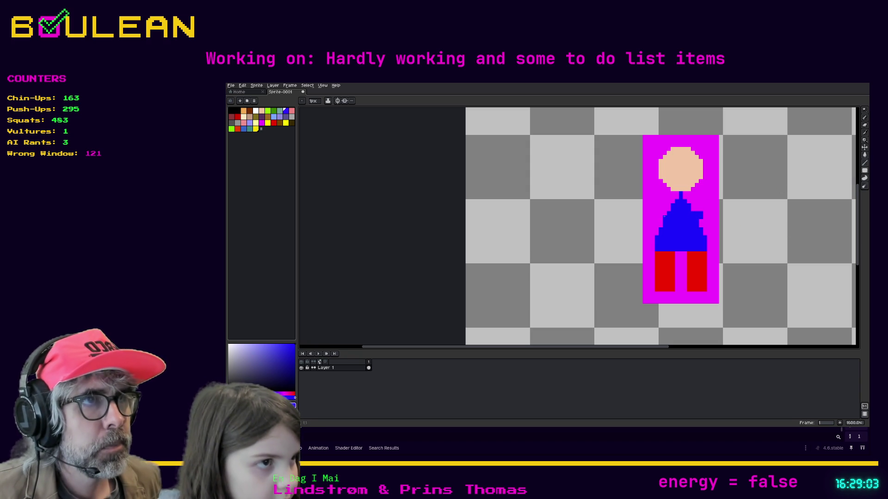
{"action": "left_click_drag", "start_coordinate": [665, 217], "coordinate": [657, 213]}
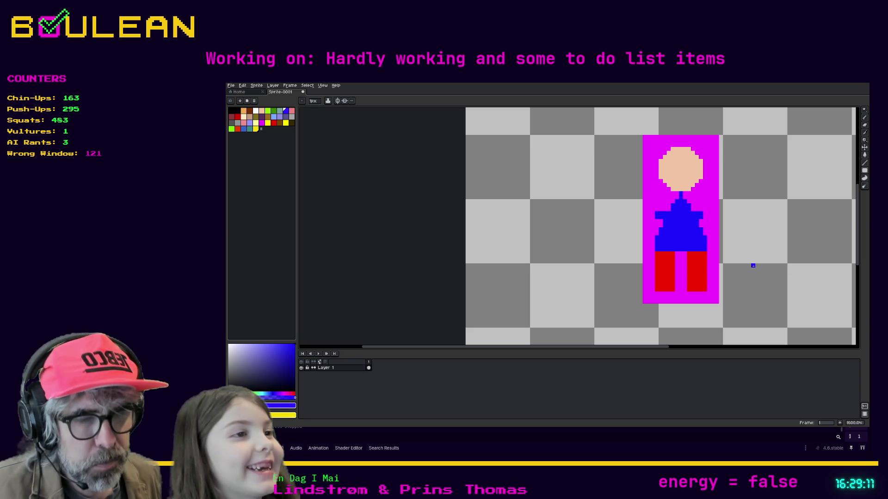
{"action": "left_click", "coordinate": [644, 222], "text": "alt"}
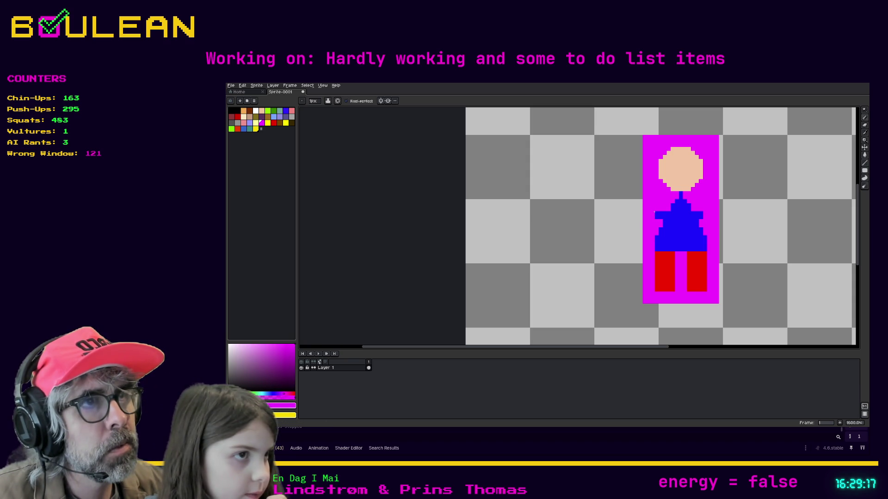
Paint one shirt pixel magenta, then zoom out from 1200% to about 800%
{"action": "scroll", "coordinate": [703, 208], "scroll_direction": "up", "scroll_amount": 2}
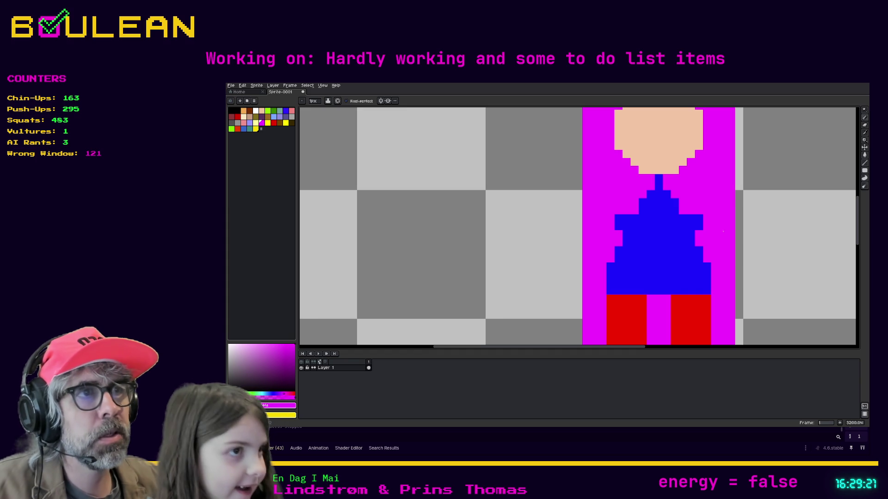
{"action": "left_click", "coordinate": [700, 275]}
{"action": "scroll", "coordinate": [700, 275], "scroll_direction": "down", "scroll_amount": 4}
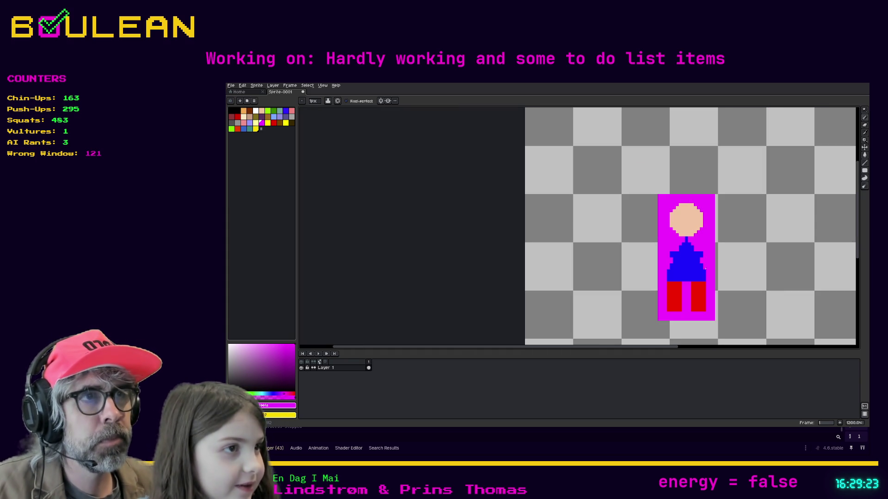
{"action": "scroll", "coordinate": [686, 187], "scroll_direction": "down", "scroll_amount": 2}
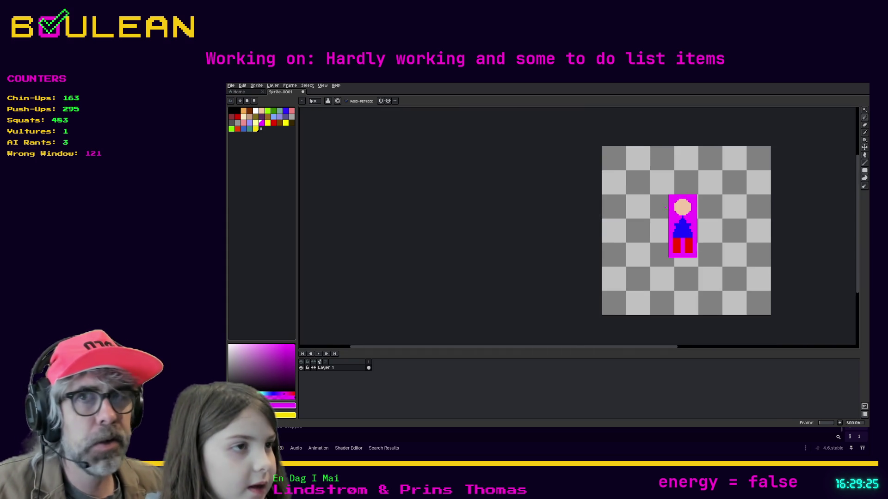
{"action": "scroll", "coordinate": [756, 228], "scroll_direction": "up", "scroll_amount": 1}
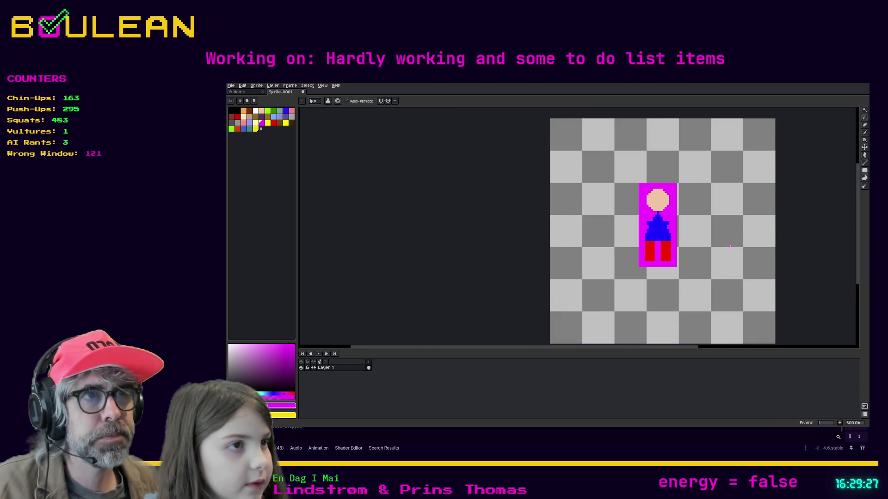
{"action": "scroll", "coordinate": [730, 246], "scroll_direction": "up", "scroll_amount": 2}
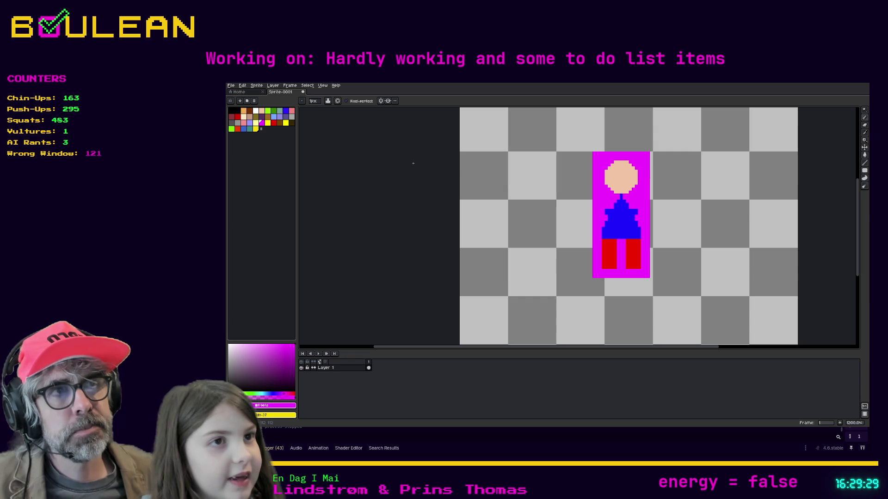
{"action": "scroll", "coordinate": [488, 158], "scroll_direction": "down", "scroll_amount": 2}
{"action": "scroll", "coordinate": [491, 156], "scroll_direction": "down", "scroll_amount": 1}
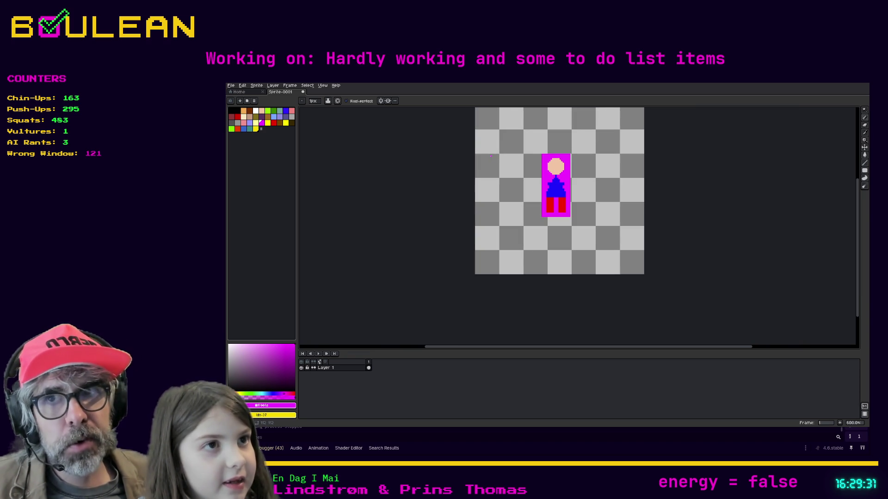
{"action": "scroll", "coordinate": [486, 171], "scroll_direction": "down", "scroll_amount": 2}
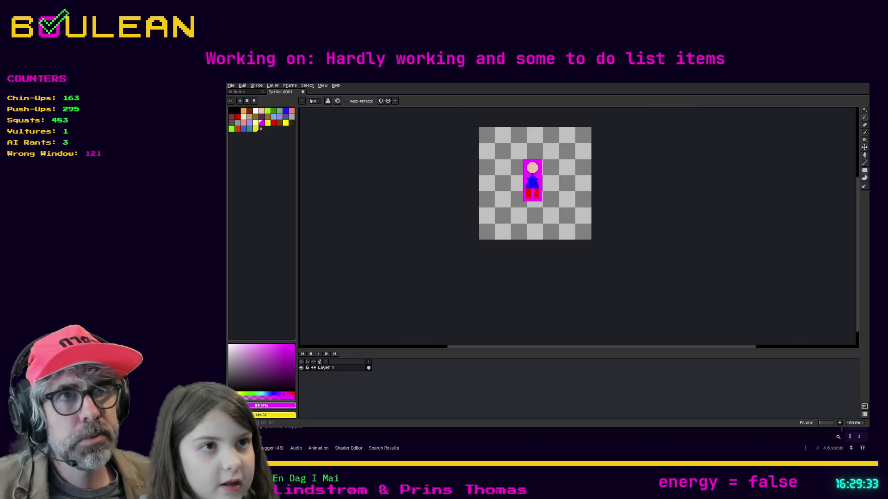
{"action": "scroll", "coordinate": [486, 171], "scroll_direction": "down", "scroll_amount": 1}
{"action": "scroll", "coordinate": [486, 170], "scroll_direction": "up", "scroll_amount": 2}
{"action": "scroll", "coordinate": [486, 170], "scroll_direction": "up", "scroll_amount": 2}
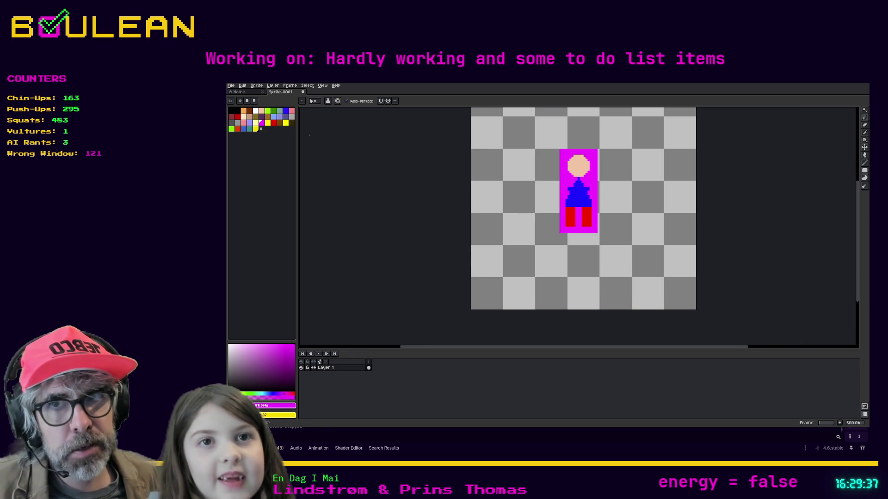
Choose blue, undo a test scribble, and select the Filled Rectangle tool
{"action": "left_click", "coordinate": [286, 111]}
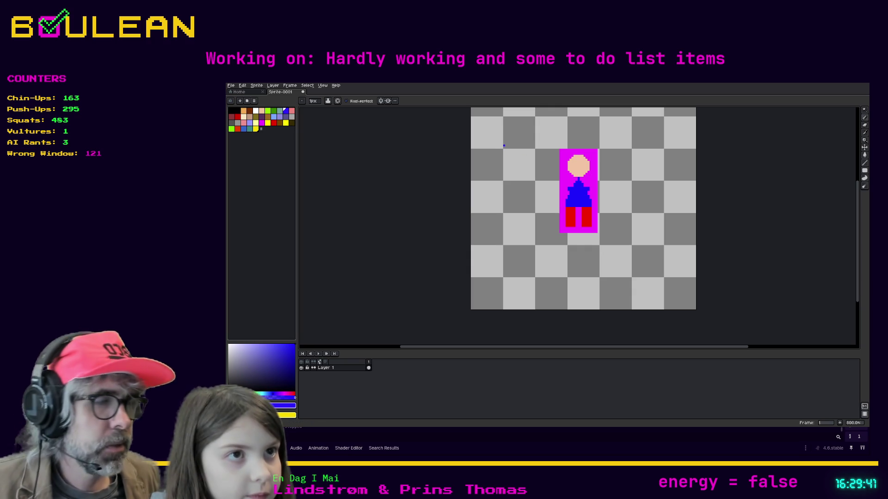
{"action": "mouse_move", "coordinate": [504, 147]}
{"action": "left_mouse_down"}
{"action": "mouse_move", "coordinate": [498, 159]}
{"action": "mouse_move", "coordinate": [510, 165]}
{"action": "mouse_move", "coordinate": [536, 148]}
{"action": "mouse_move", "coordinate": [531, 181]}
{"action": "mouse_move", "coordinate": [478, 160]}
{"action": "mouse_move", "coordinate": [527, 158]}
{"action": "left_mouse_up"}
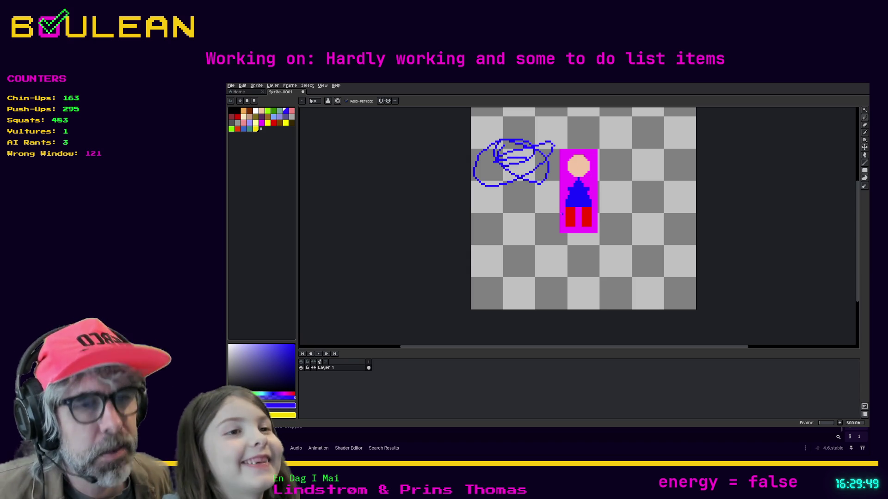
{"action": "key", "text": "ctrl+z"}
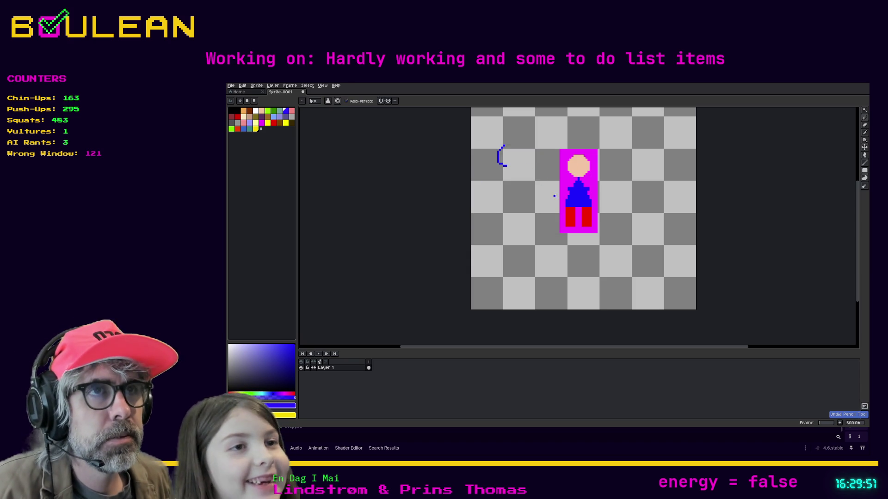
{"action": "left_click", "coordinate": [865, 171]}
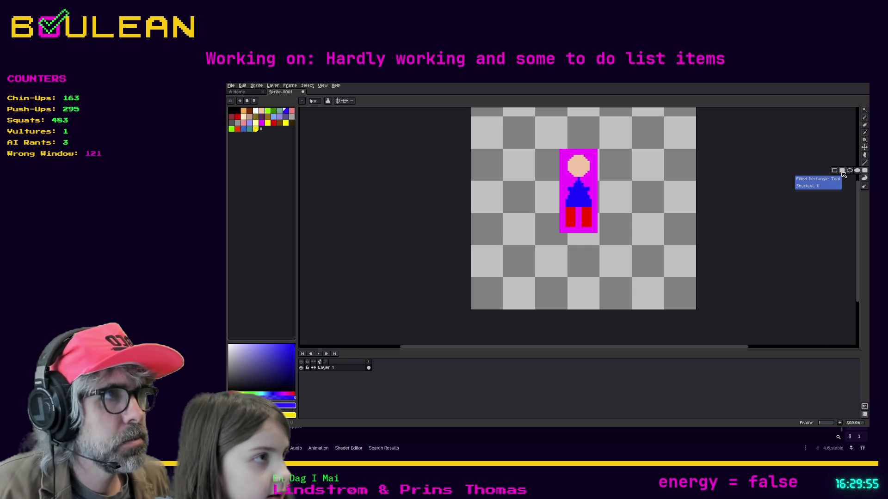
{"action": "left_click", "coordinate": [843, 172]}
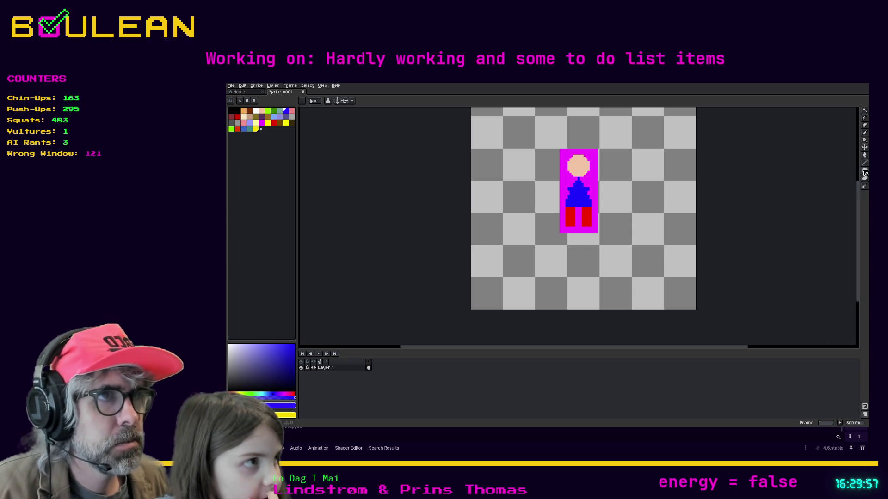
Draw a blue filled square left of the figure with a dark purple pot inside
{"action": "mouse_move", "coordinate": [516, 169]}
{"action": "left_mouse_down"}
{"action": "mouse_move", "coordinate": [510, 208]}
{"action": "mouse_move", "coordinate": [494, 216]}
{"action": "mouse_move", "coordinate": [496, 200]}
{"action": "mouse_move", "coordinate": [489, 210]}
{"action": "mouse_move", "coordinate": [506, 200]}
{"action": "mouse_move", "coordinate": [494, 190]}
{"action": "mouse_move", "coordinate": [480, 194]}
{"action": "mouse_move", "coordinate": [484, 218]}
{"action": "mouse_move", "coordinate": [477, 215]}
{"action": "left_mouse_up"}
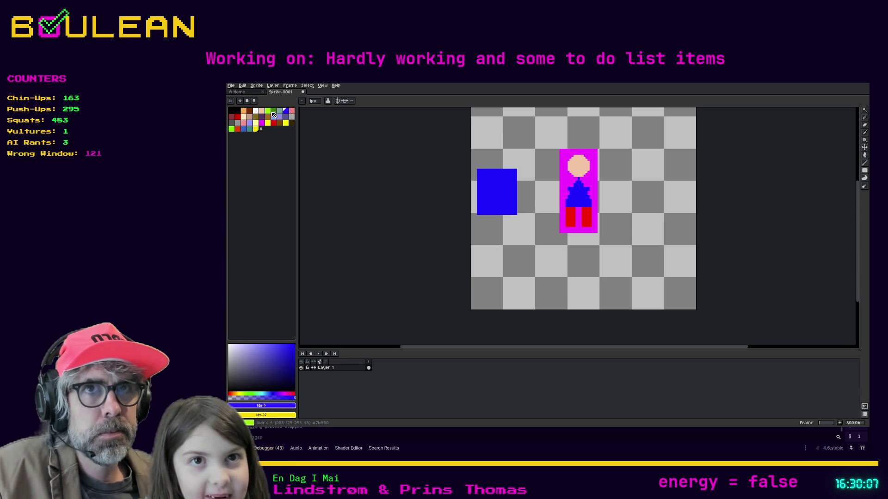
{"action": "left_click", "coordinate": [262, 117]}
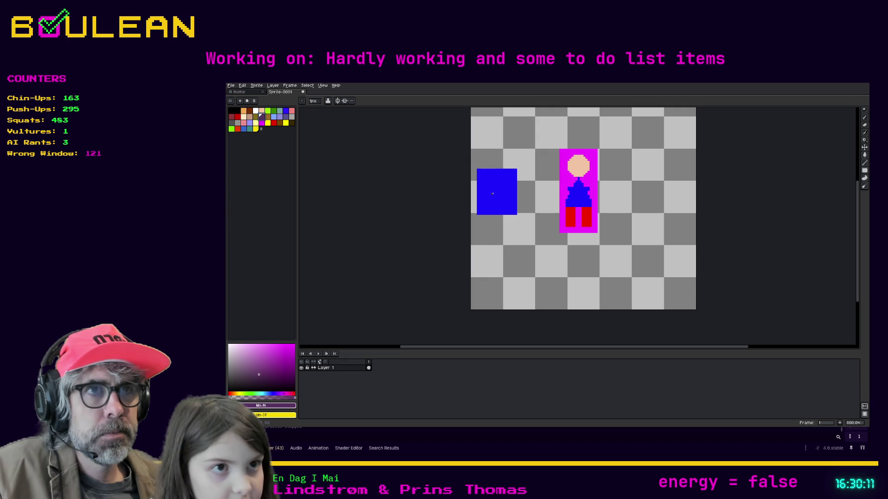
{"action": "left_click_drag", "start_coordinate": [502, 197], "coordinate": [493, 208]}
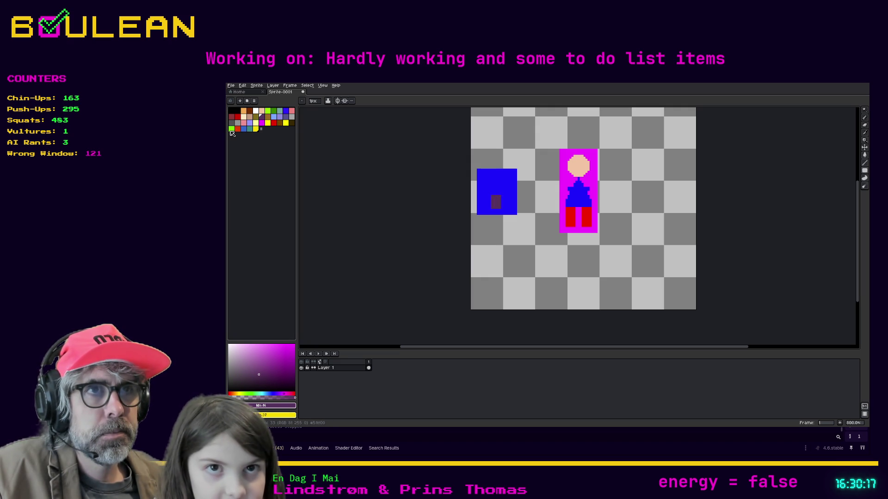
Draw a green stem with a small leaf rising from the pot, topped by a yellow pixel
{"action": "left_click", "coordinate": [231, 129]}
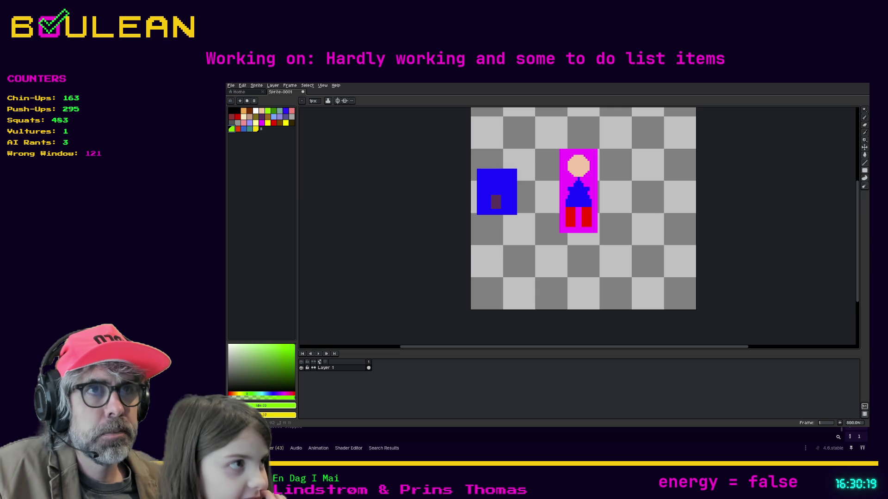
{"action": "left_click", "coordinate": [864, 164]}
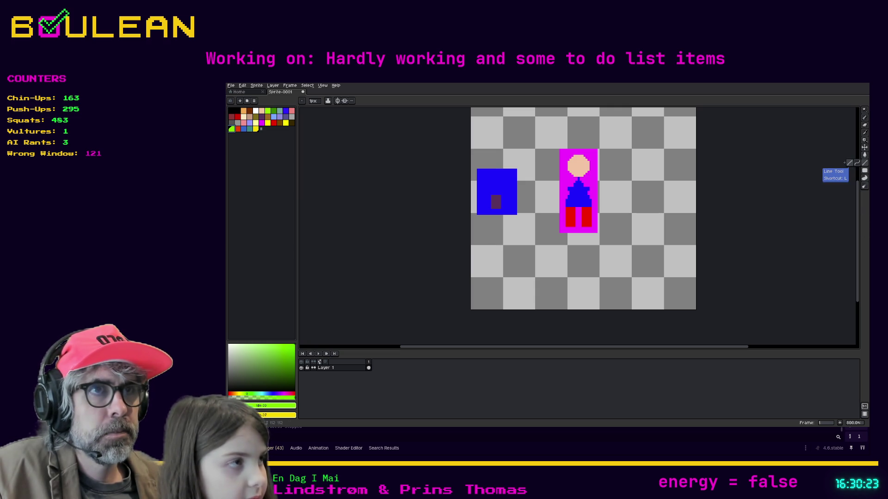
{"action": "left_click", "coordinate": [849, 162]}
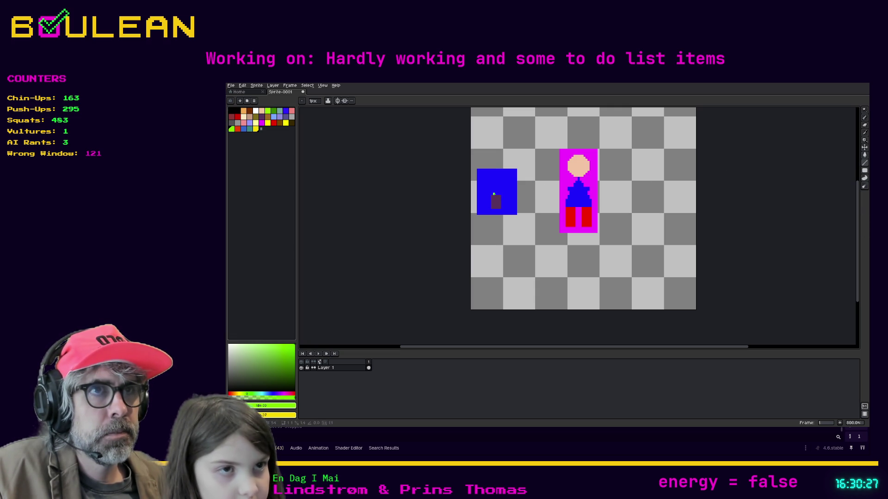
{"action": "left_click_drag", "start_coordinate": [493, 194], "coordinate": [496, 184]}
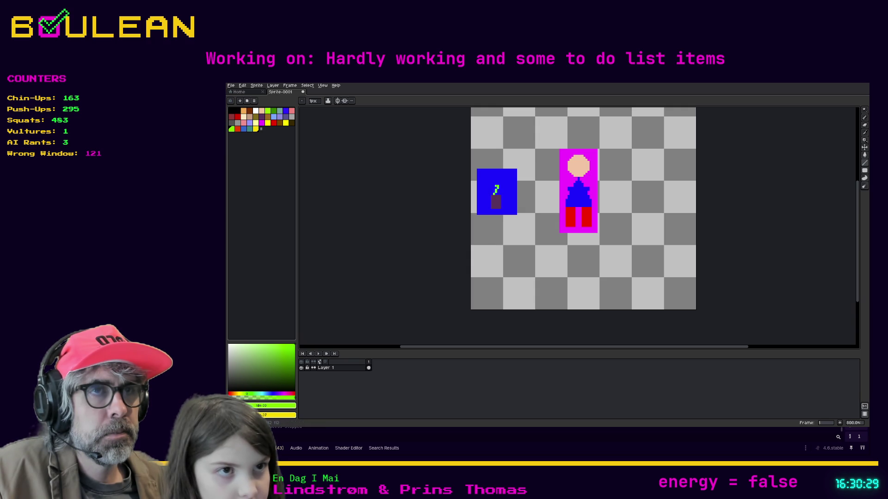
{"action": "left_click", "coordinate": [500, 193]}
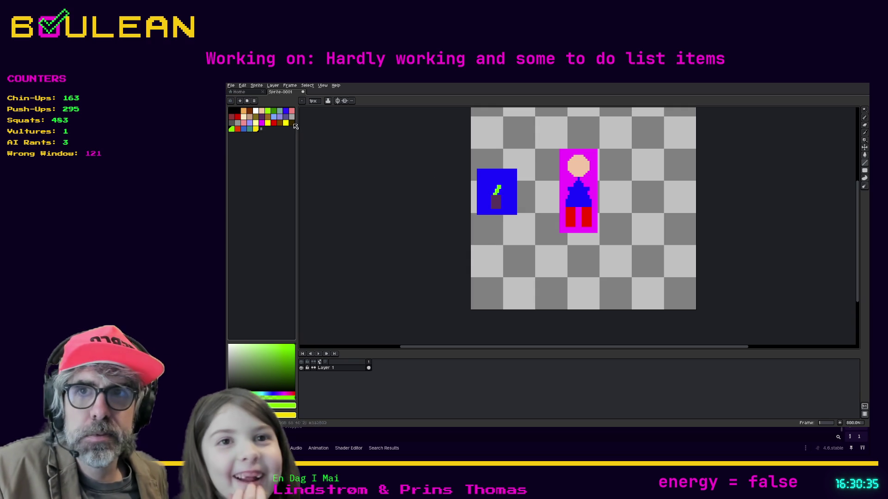
{"action": "left_click", "coordinate": [268, 122]}
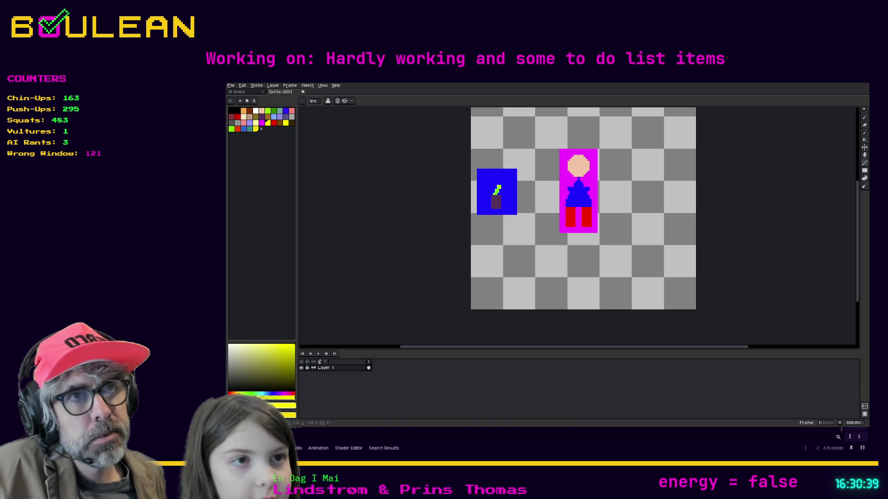
{"action": "left_click", "coordinate": [501, 184]}
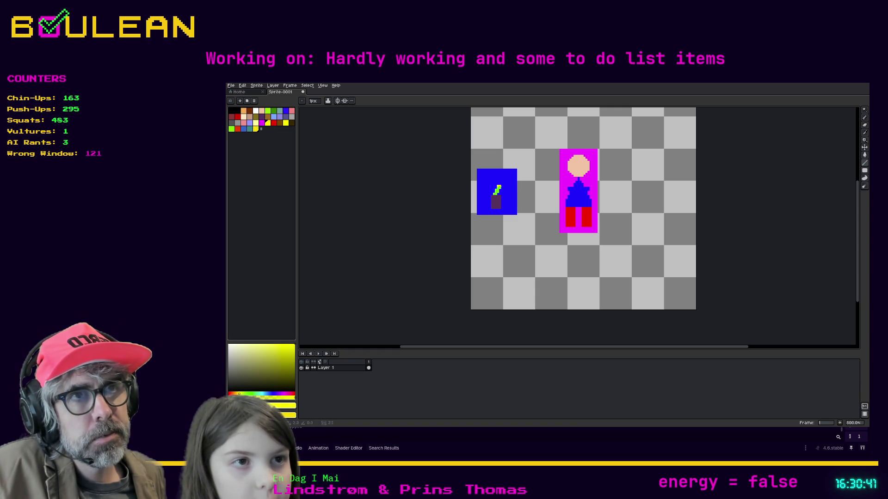
Move the yellow pixel from the stem top to just right of the stem tip
{"action": "key", "text": "ctrl+z"}
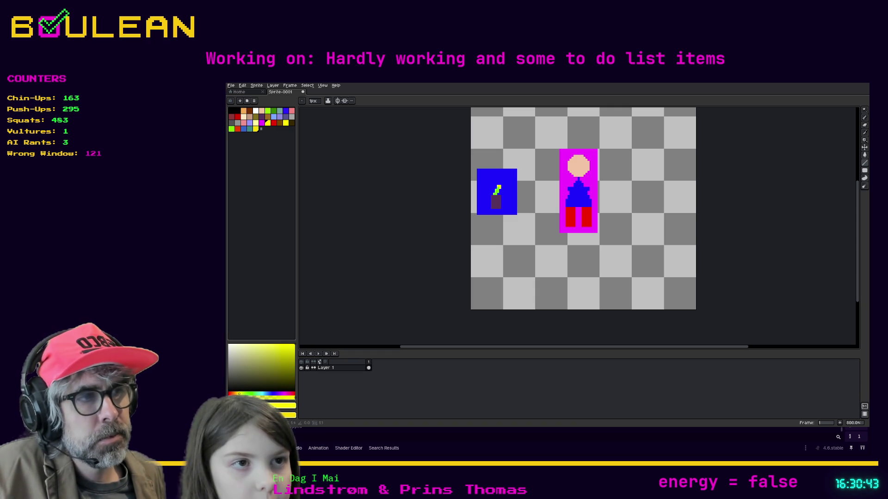
{"action": "scroll", "coordinate": [512, 190], "scroll_direction": "up", "scroll_amount": 1}
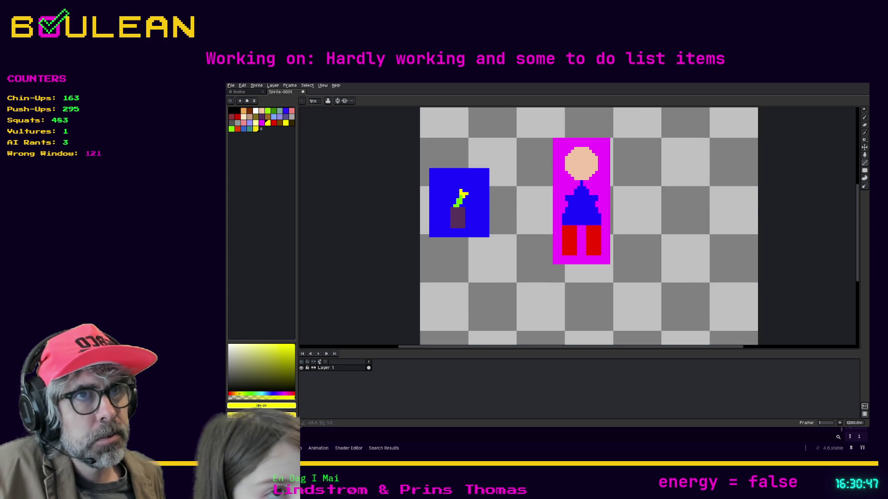
{"action": "left_click", "coordinate": [466, 196]}
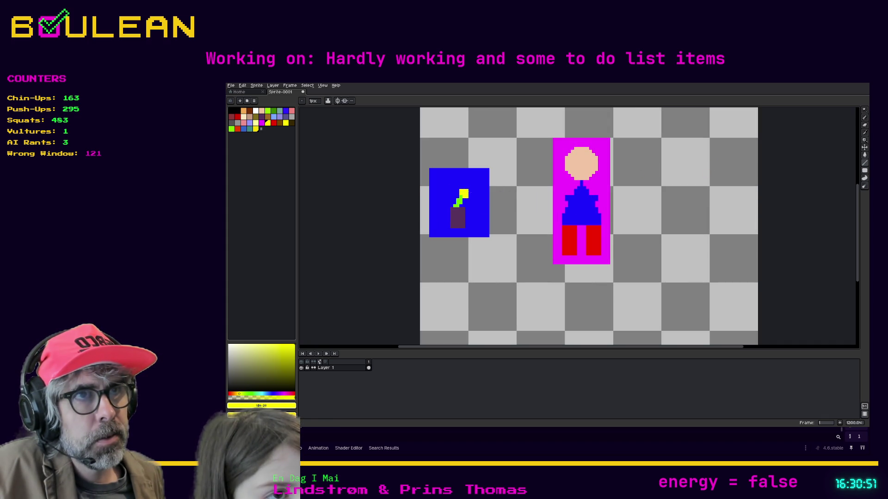
Draw a small red filled circle below the blue square, after undoing two misplaced attempts
{"action": "left_click", "coordinate": [274, 123]}
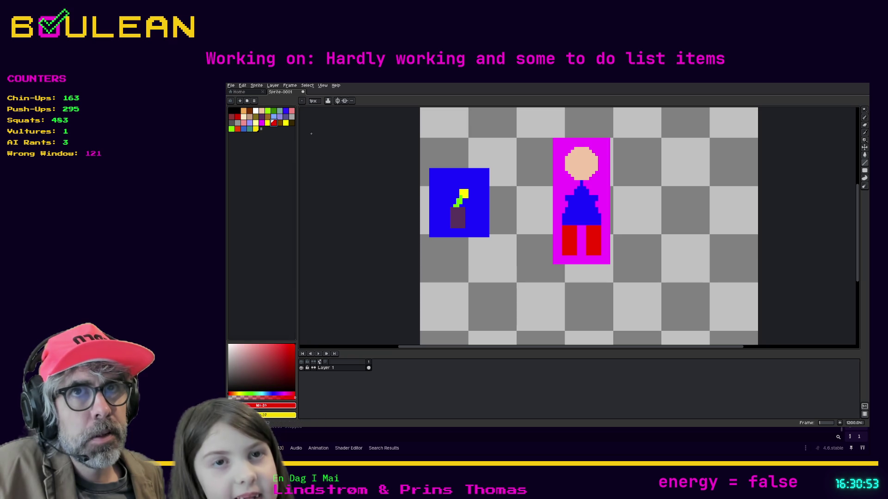
{"action": "left_click", "coordinate": [864, 170]}
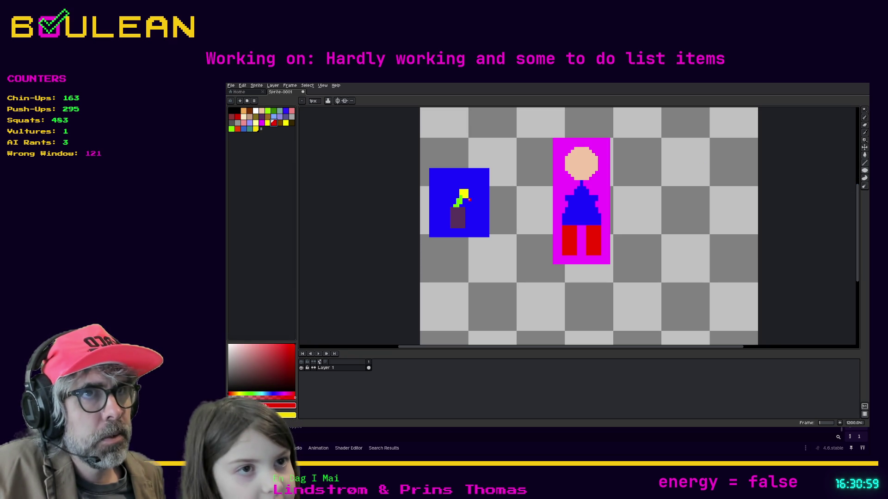
{"action": "left_click_drag", "start_coordinate": [470, 199], "coordinate": [470, 209]}
{"action": "key", "text": "ctrl+z"}
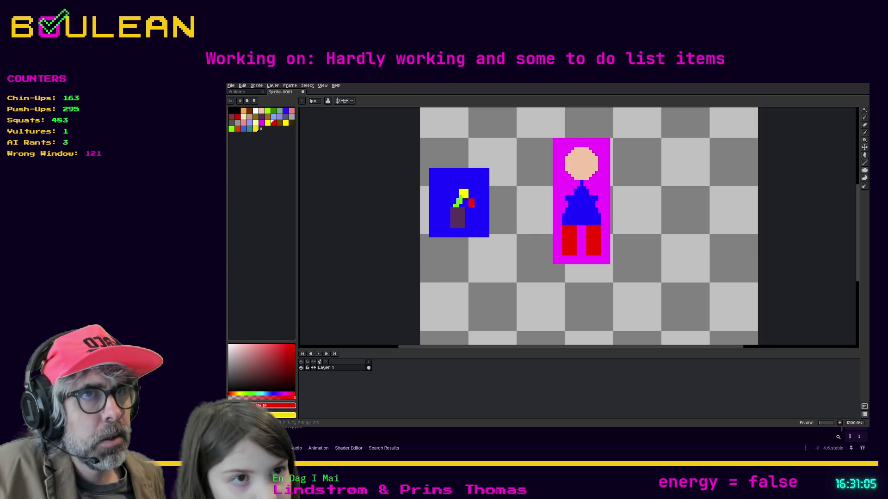
{"action": "mouse_move", "coordinate": [469, 198]}
{"action": "left_mouse_down"}
{"action": "mouse_move", "coordinate": [478, 209]}
{"action": "mouse_move", "coordinate": [531, 145]}
{"action": "left_mouse_up"}
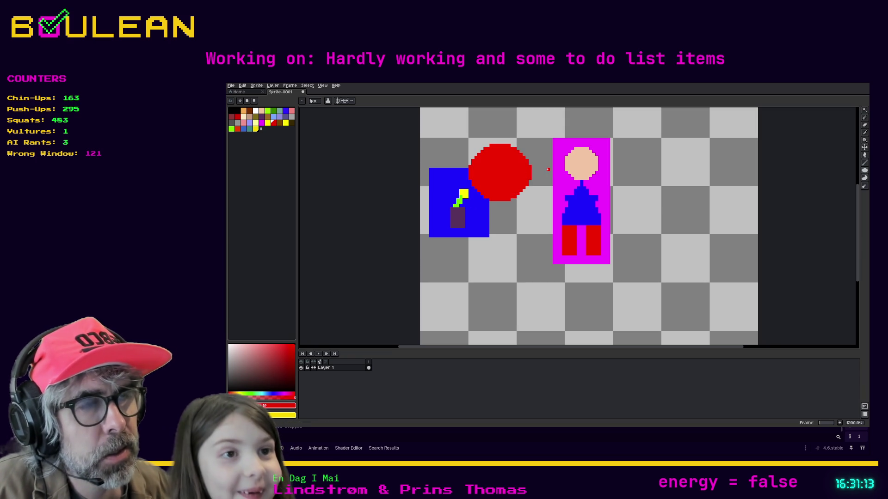
{"action": "key", "text": "ctrl+z"}
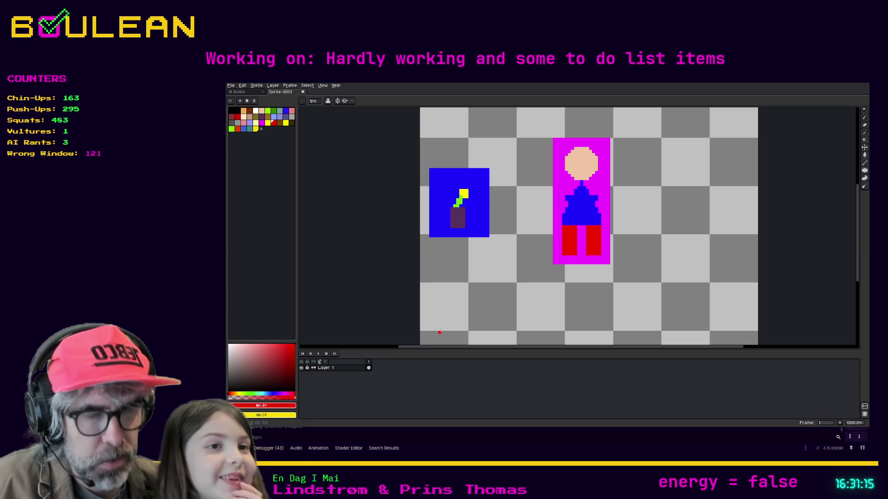
{"action": "left_click_drag", "start_coordinate": [486, 277], "coordinate": [507, 300]}
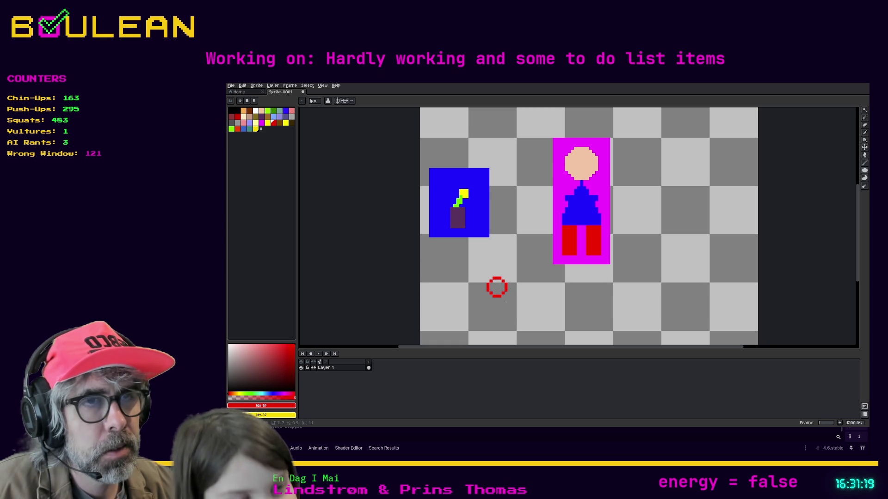
{"action": "mouse_move", "coordinate": [505, 301]}
{"action": "left_mouse_down"}
{"action": "mouse_move", "coordinate": [493, 290]}
{"action": "mouse_move", "coordinate": [470, 196]}
{"action": "left_mouse_up"}
Move the red circle into the blue square and shift it left onto the stem as petals
{"action": "key", "text": "r"}
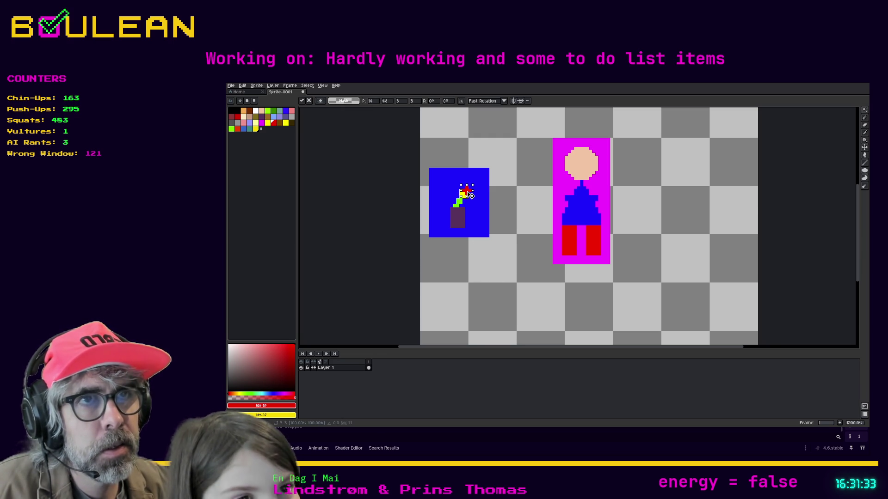
{"action": "left_click", "coordinate": [505, 213]}
{"action": "key", "text": "ctrl+shift+a"}
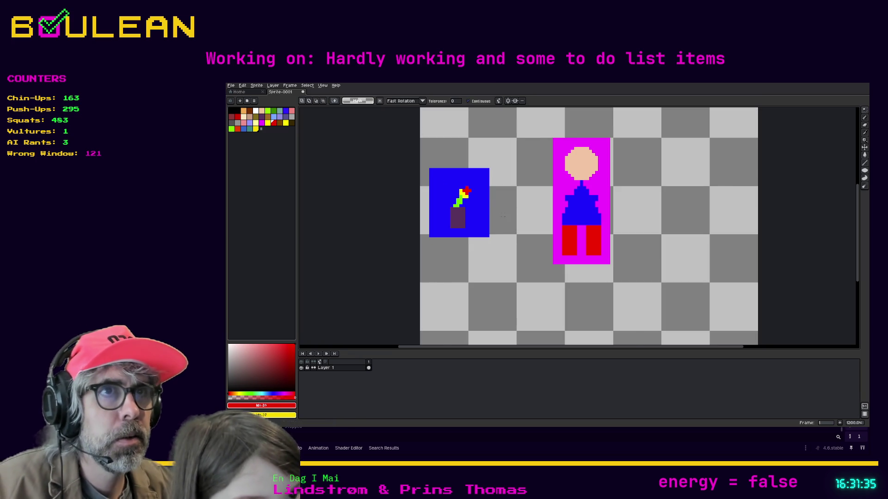
{"action": "scroll", "coordinate": [493, 251], "scroll_direction": "down", "scroll_amount": 2}
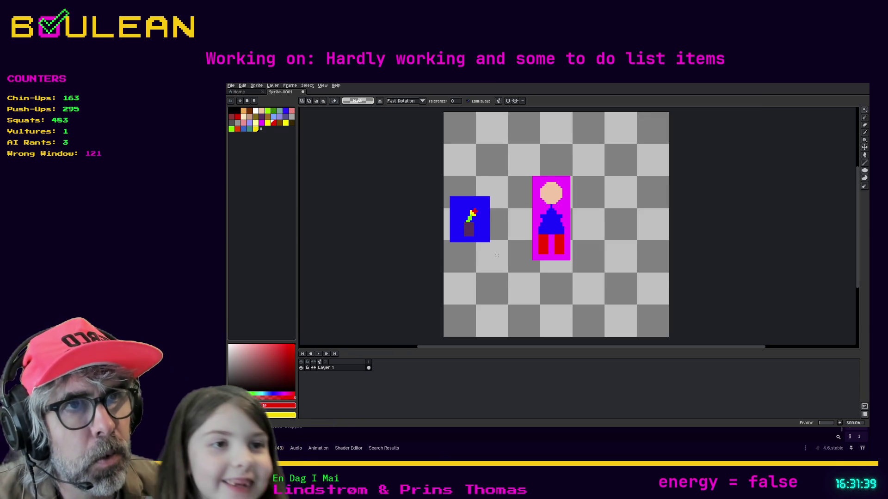
{"action": "left_click", "coordinate": [496, 256]}
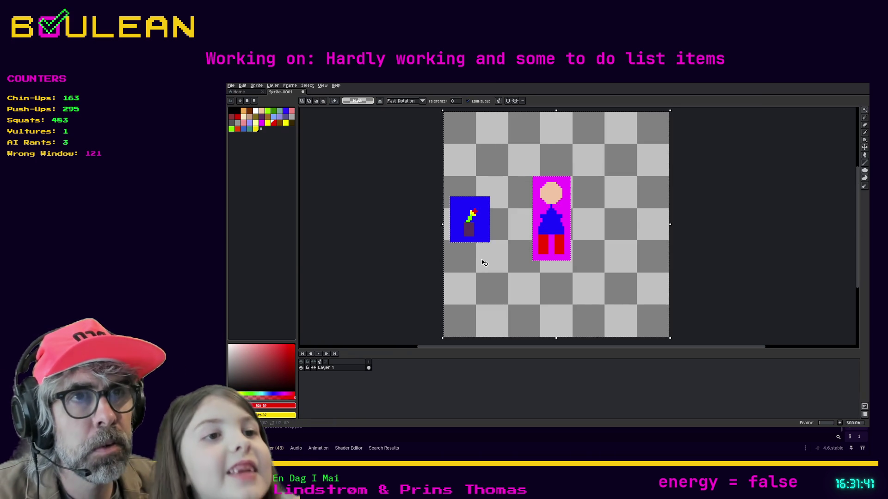
{"action": "left_click", "coordinate": [482, 260]}
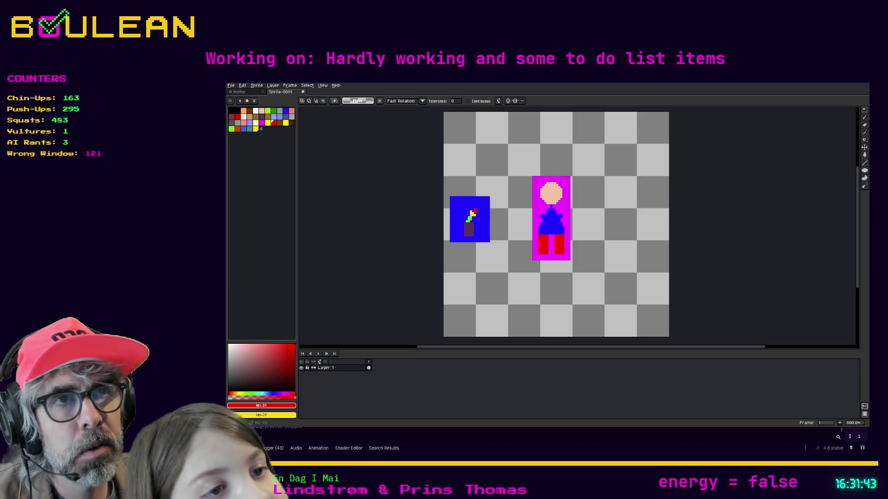
{"action": "scroll", "coordinate": [473, 220], "scroll_direction": "up", "scroll_amount": 2}
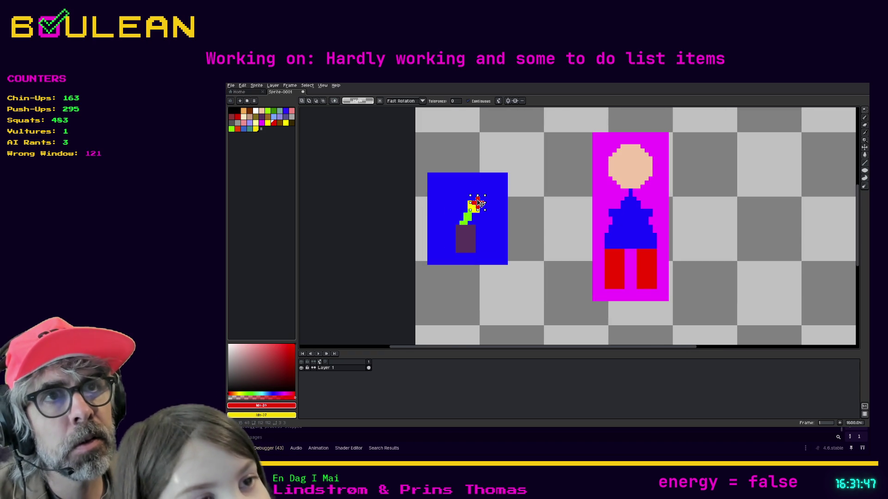
{"action": "left_click", "coordinate": [480, 203]}
{"action": "mouse_move", "coordinate": [484, 205]}
{"action": "left_mouse_down"}
{"action": "mouse_move", "coordinate": [467, 205]}
{"action": "mouse_move", "coordinate": [482, 216]}
{"action": "left_mouse_up"}
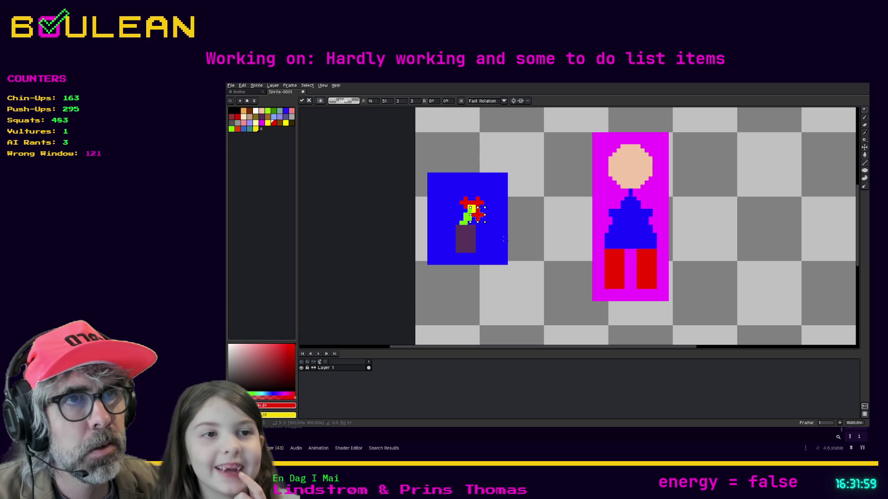
{"action": "key", "text": "Return"}
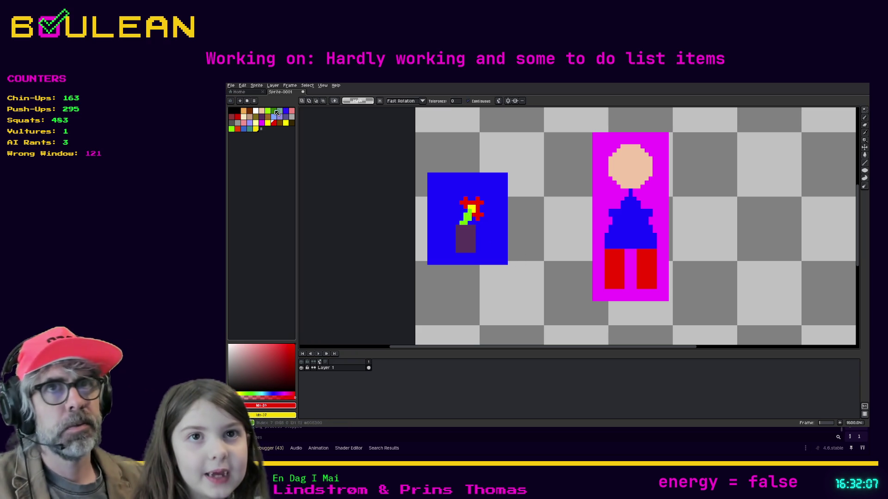
Choose green from the palette for the ground strip
{"action": "left_click", "coordinate": [268, 117]}
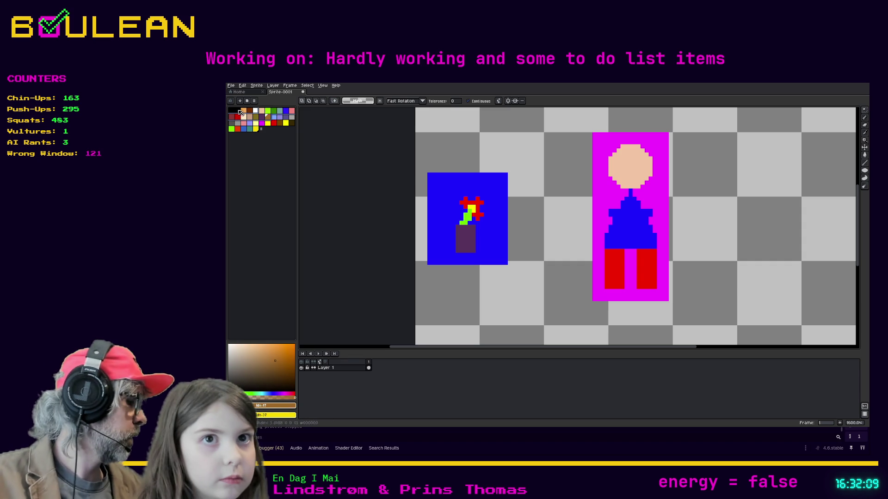
{"action": "left_click", "coordinate": [265, 110]}
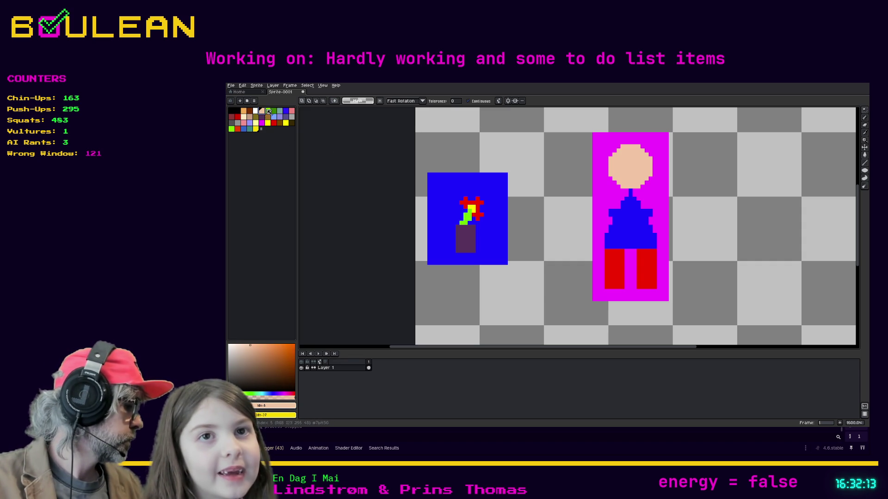
{"action": "left_click", "coordinate": [268, 112]}
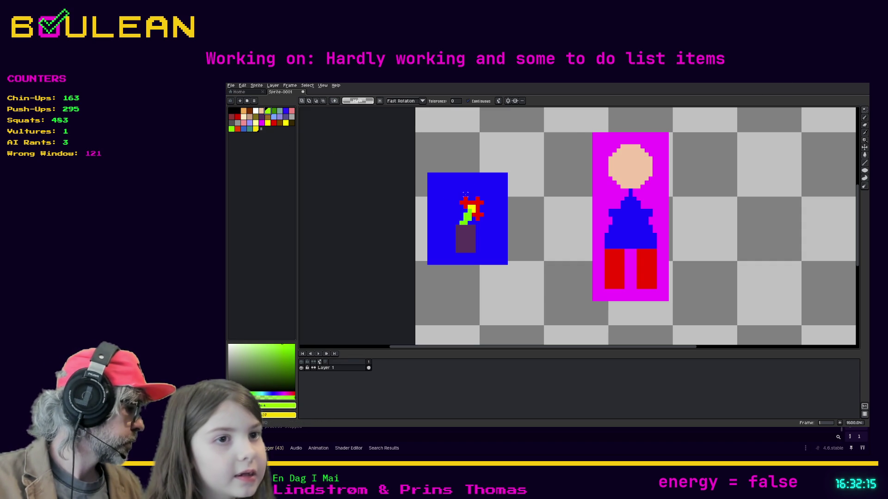
{"action": "left_click", "coordinate": [431, 260]}
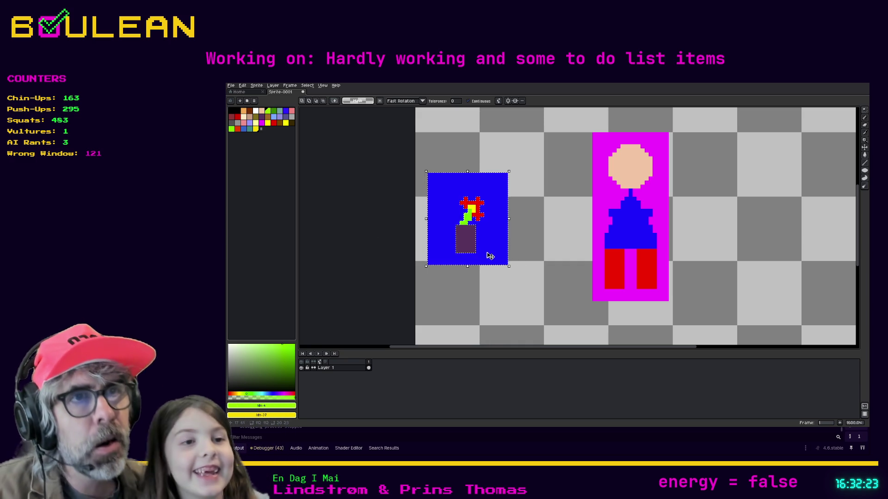
Draw a green filled rectangle across the bottom of the blue square, replacing rough pencil grass
{"action": "left_click", "coordinate": [467, 299]}
{"action": "key", "text": "b"}
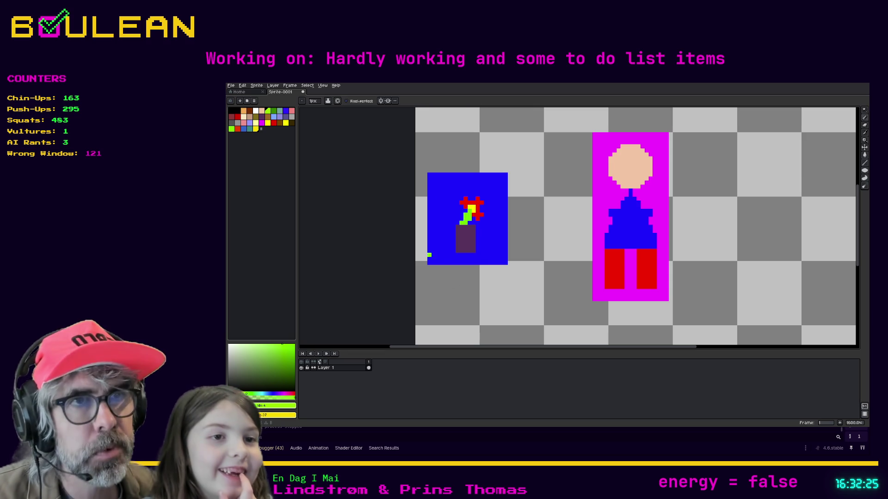
{"action": "left_click_drag", "start_coordinate": [435, 255], "coordinate": [437, 259]}
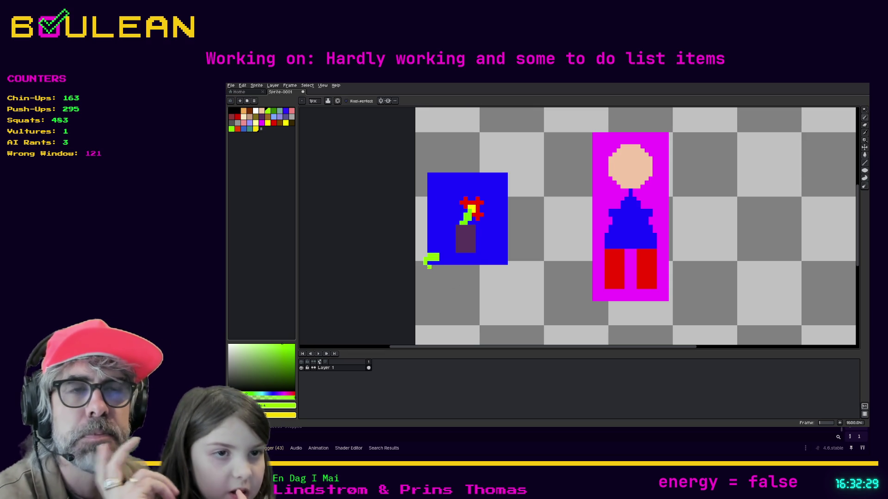
{"action": "mouse_move", "coordinate": [437, 263]}
{"action": "left_mouse_down"}
{"action": "mouse_move", "coordinate": [511, 262]}
{"action": "mouse_move", "coordinate": [505, 254]}
{"action": "mouse_move", "coordinate": [452, 254]}
{"action": "left_mouse_up"}
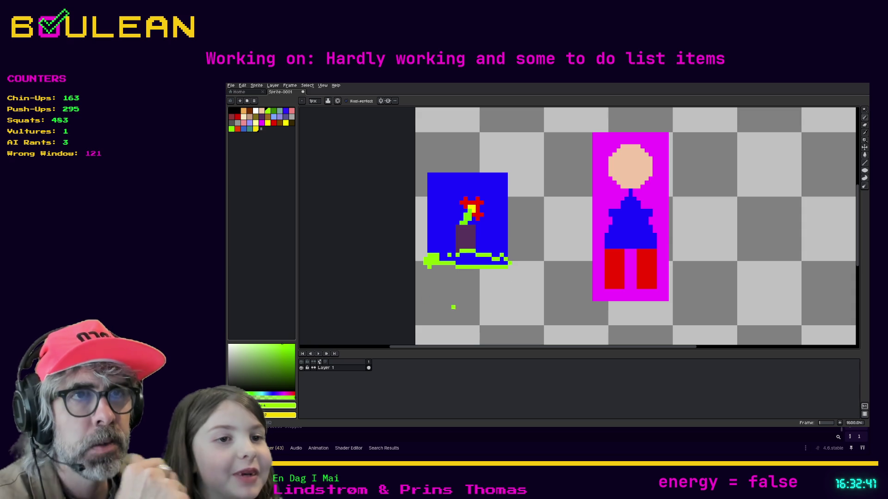
{"action": "key", "text": "ctrl+z"}
{"action": "key", "text": "ctrl+z"}
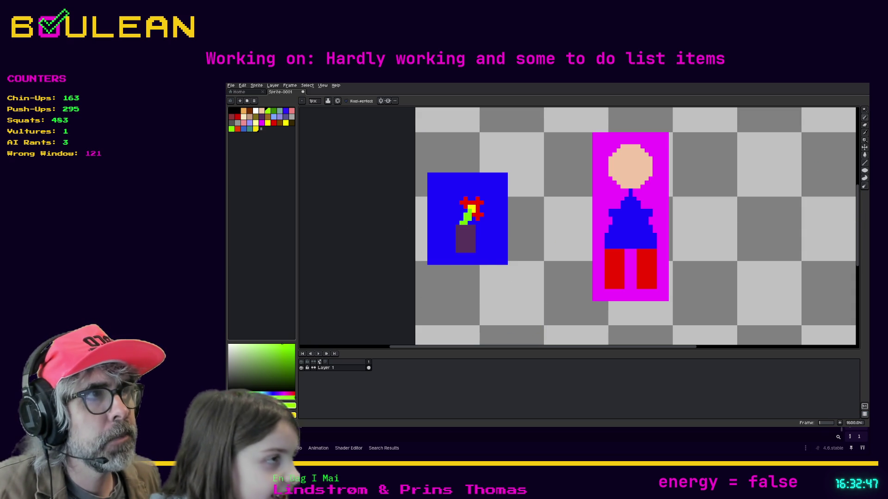
{"action": "left_click", "coordinate": [864, 170]}
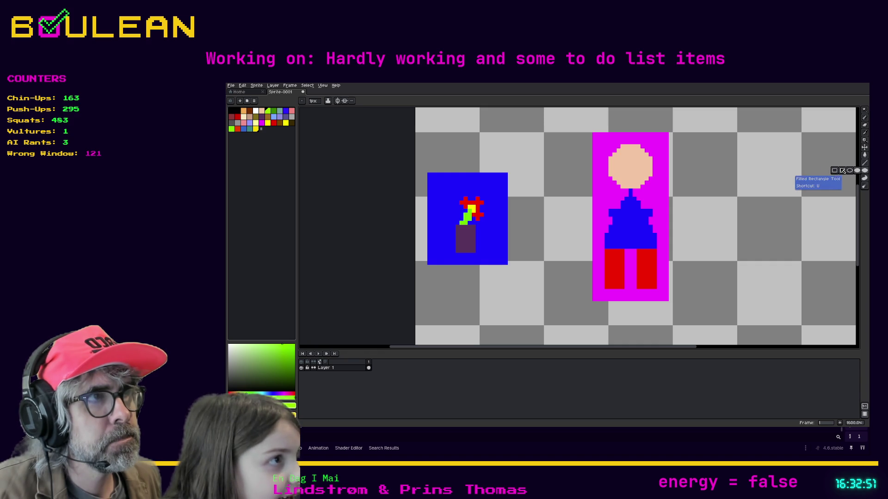
{"action": "left_click", "coordinate": [839, 170]}
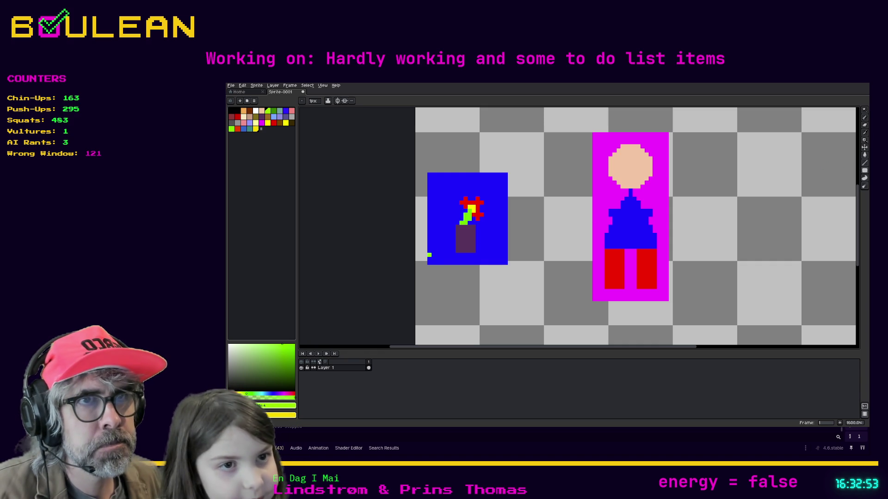
{"action": "left_click_drag", "start_coordinate": [430, 255], "coordinate": [501, 261]}
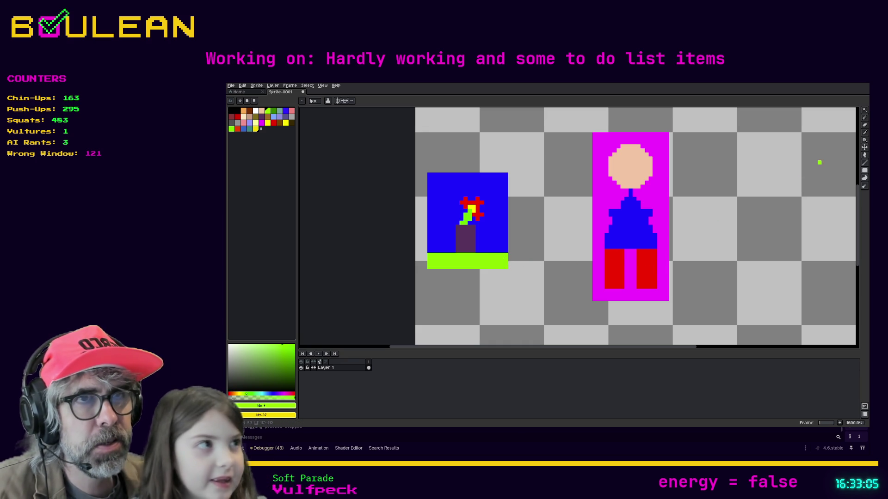
Draw a small yellow filled circle in the blue square's top-left corner
{"action": "left_click", "coordinate": [286, 123]}
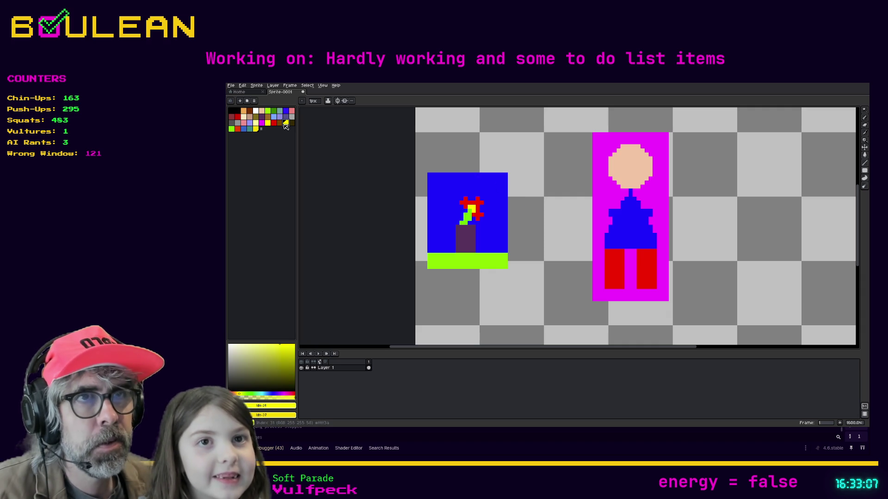
{"action": "left_click", "coordinate": [856, 171]}
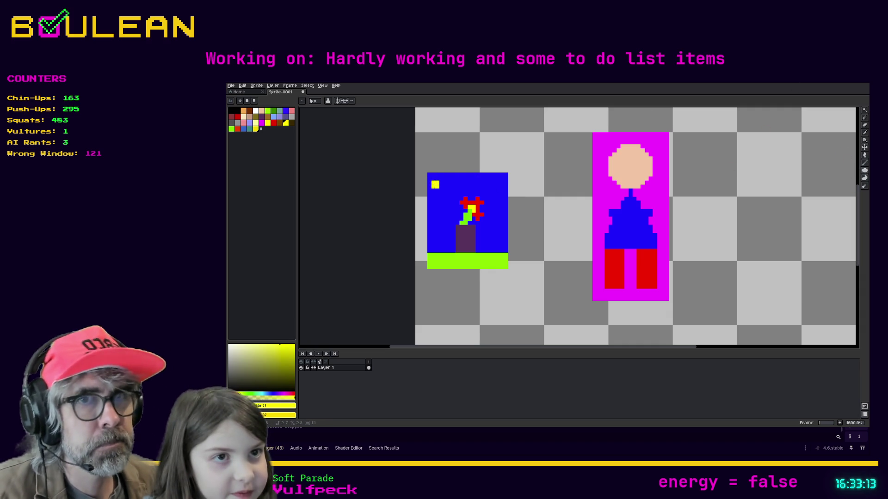
{"action": "left_click_drag", "start_coordinate": [437, 184], "coordinate": [455, 202]}
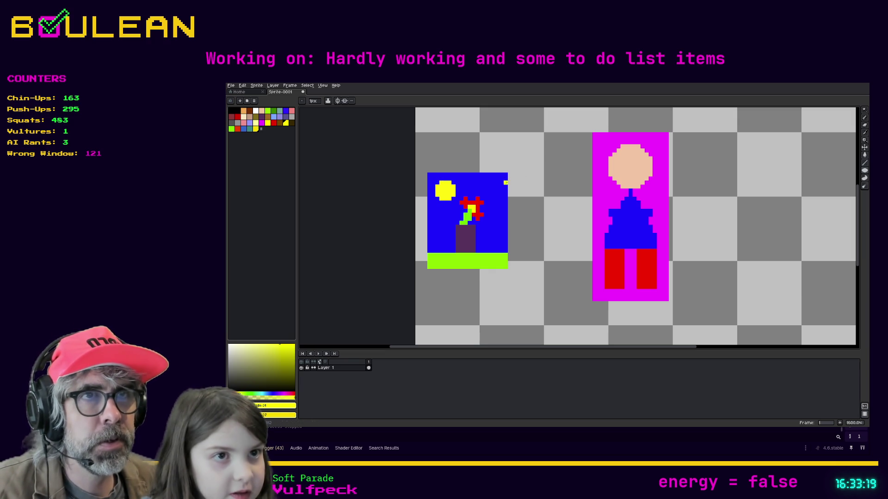
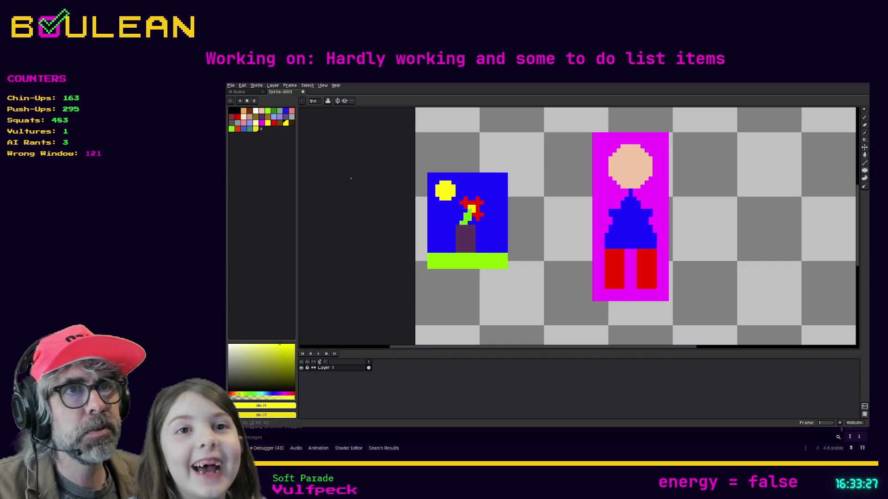
Draw a curved black pixel smile on the portrait's peach face beneath the eyes
{"action": "left_click", "coordinate": [231, 110]}
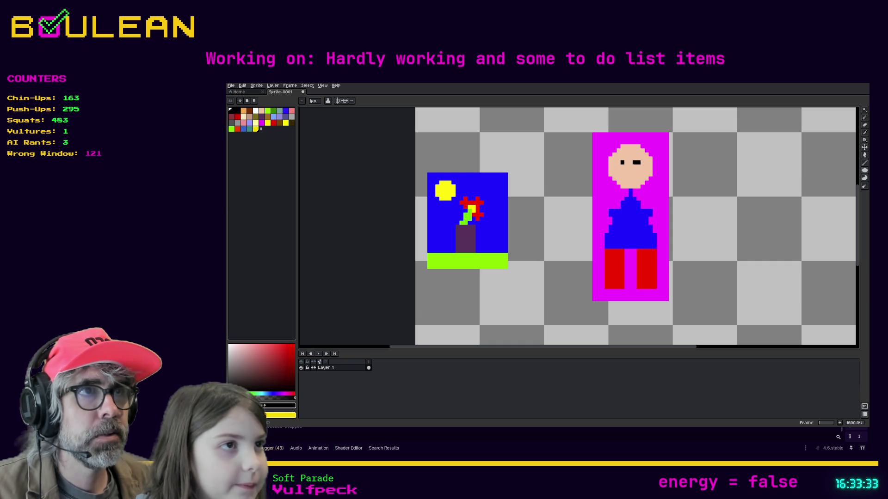
{"action": "left_click_drag", "start_coordinate": [622, 175], "coordinate": [626, 175]}
{"action": "left_click", "coordinate": [618, 171]}
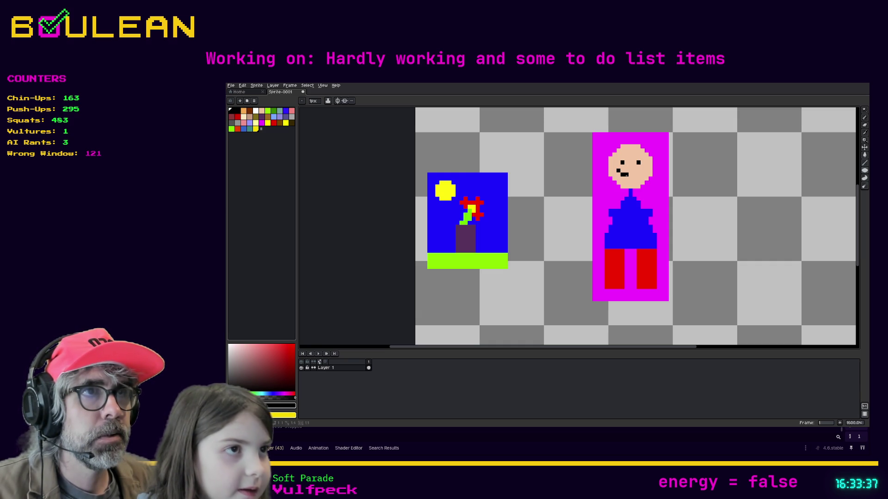
{"action": "left_click", "coordinate": [629, 174]}
{"action": "left_click", "coordinate": [634, 174]}
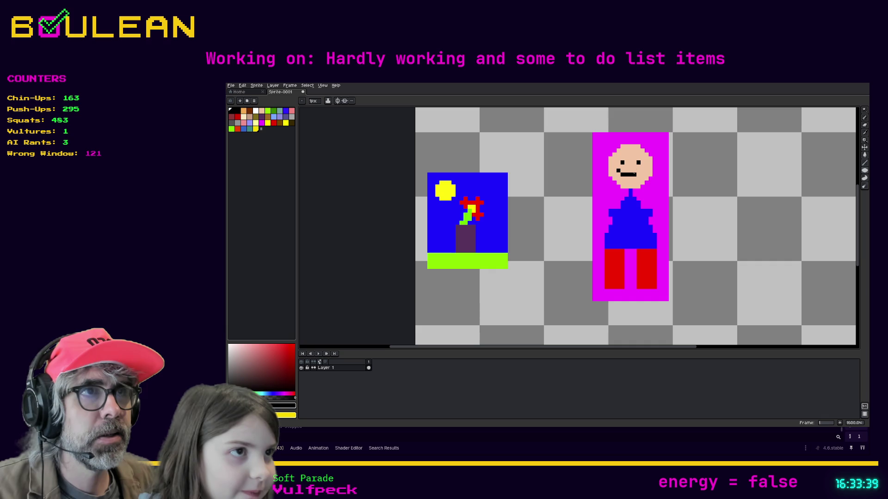
{"action": "left_click", "coordinate": [638, 171]}
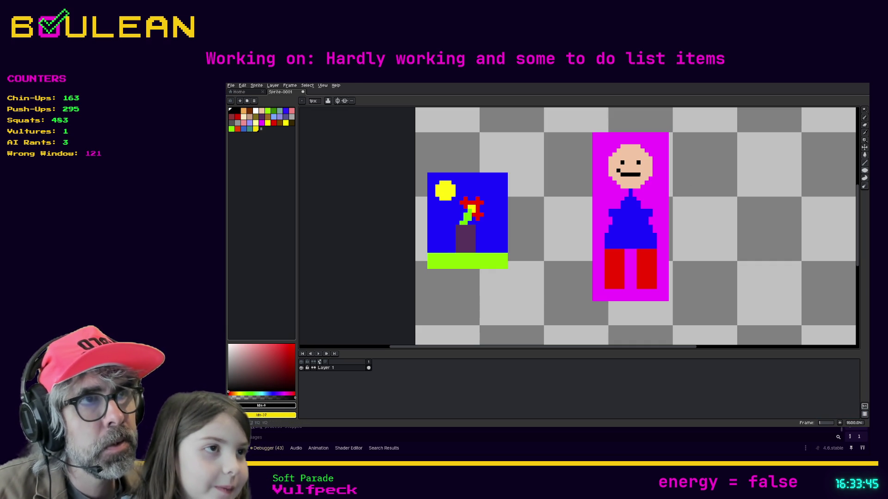
{"action": "left_click", "coordinate": [642, 171]}
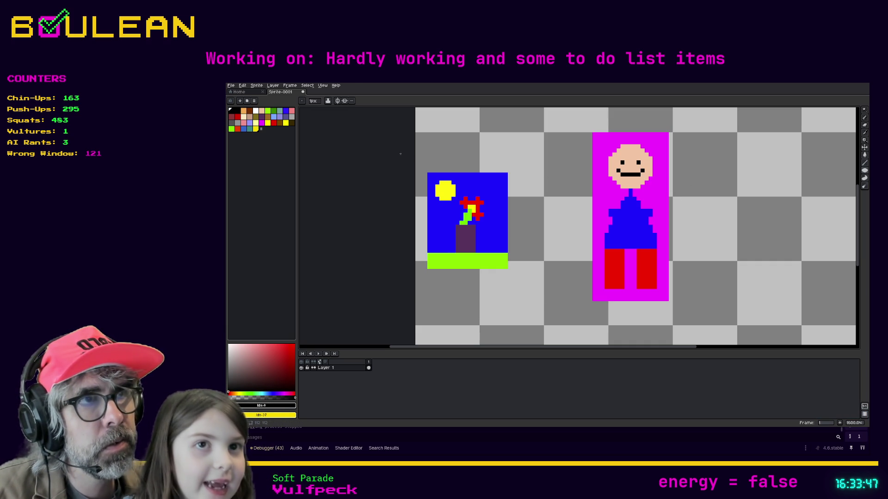
{"action": "left_click", "coordinate": [291, 123]}
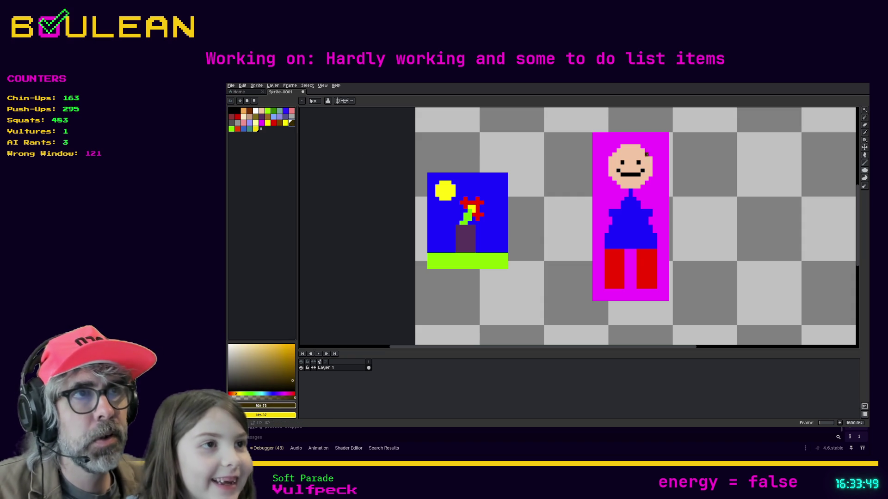
Undo the stray ellipse and pencil dark brown hair over the head and down both sides
{"action": "mouse_move", "coordinate": [626, 144]}
{"action": "left_mouse_down"}
{"action": "mouse_move", "coordinate": [611, 142]}
{"action": "mouse_move", "coordinate": [599, 157]}
{"action": "mouse_move", "coordinate": [624, 157]}
{"action": "mouse_move", "coordinate": [604, 152]}
{"action": "mouse_move", "coordinate": [610, 143]}
{"action": "left_mouse_up"}
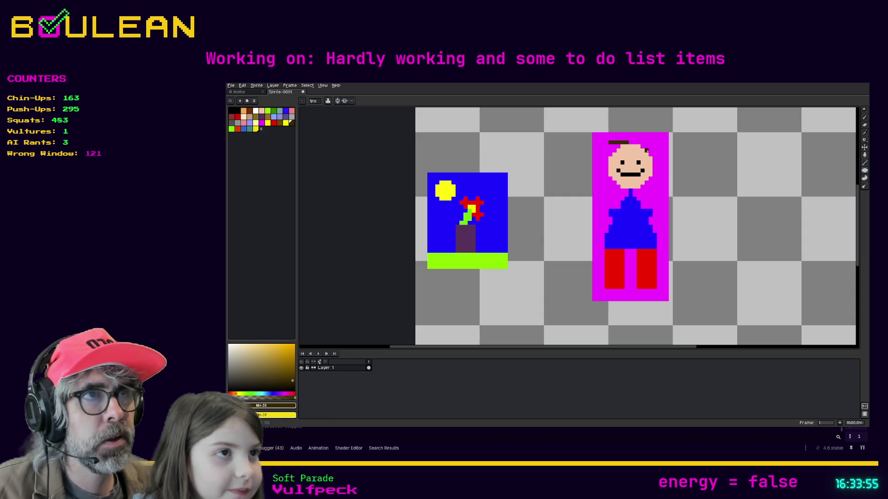
{"action": "key", "text": "ctrl+z"}
{"action": "key", "text": "p"}
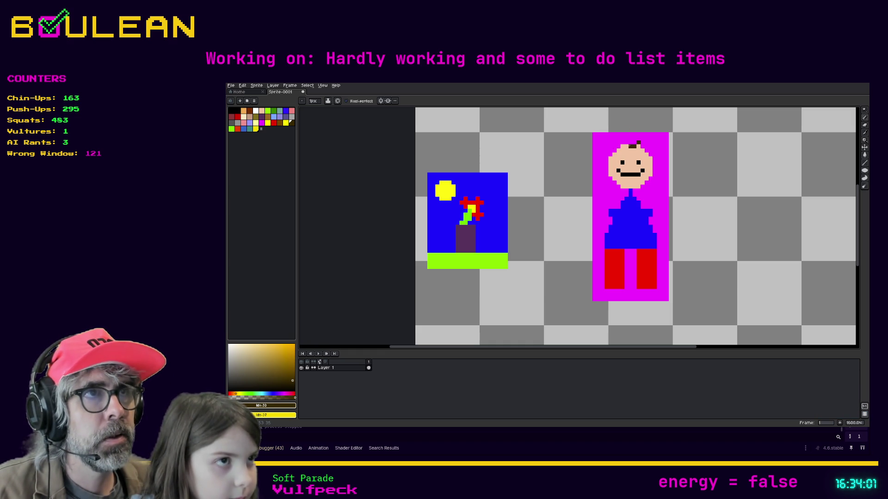
{"action": "mouse_move", "coordinate": [637, 142]}
{"action": "left_mouse_down"}
{"action": "mouse_move", "coordinate": [622, 143]}
{"action": "mouse_move", "coordinate": [636, 151]}
{"action": "left_mouse_up"}
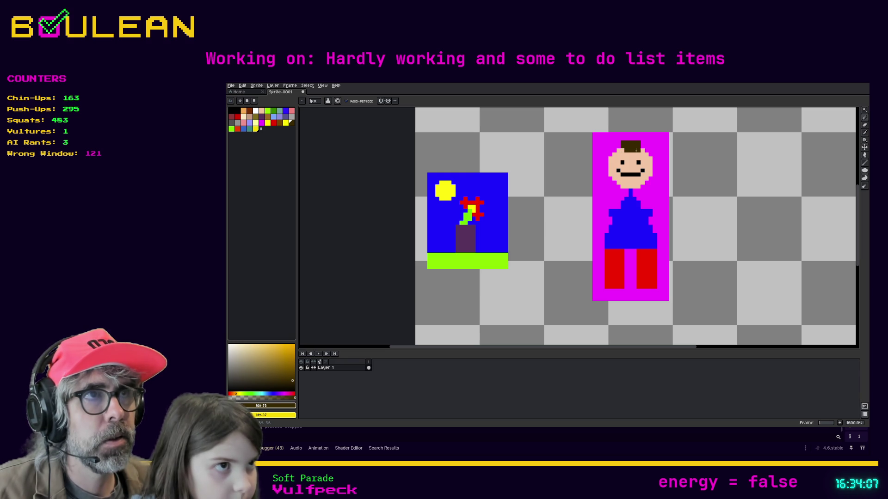
{"action": "left_click", "coordinate": [618, 146]}
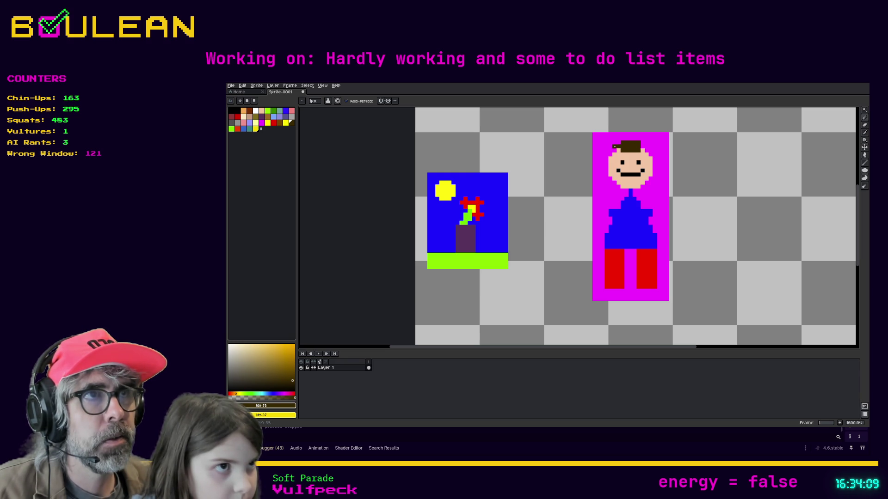
{"action": "left_click", "coordinate": [619, 154]}
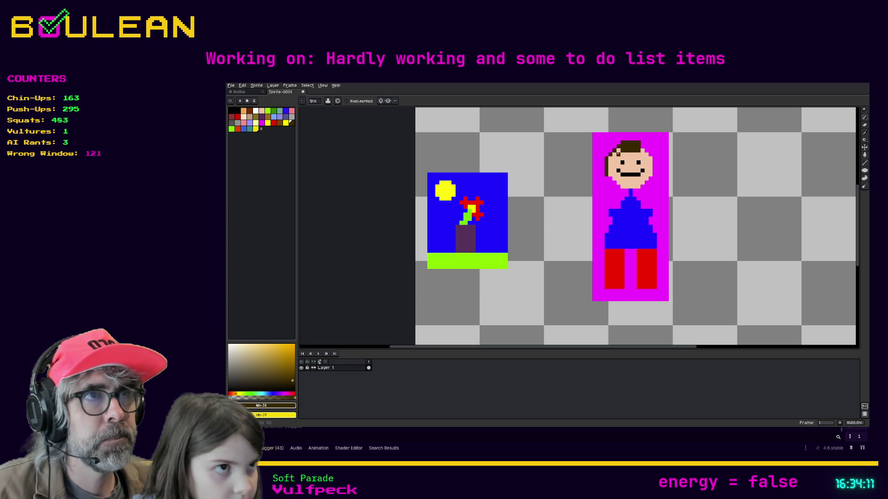
{"action": "left_click_drag", "start_coordinate": [618, 151], "coordinate": [609, 182]}
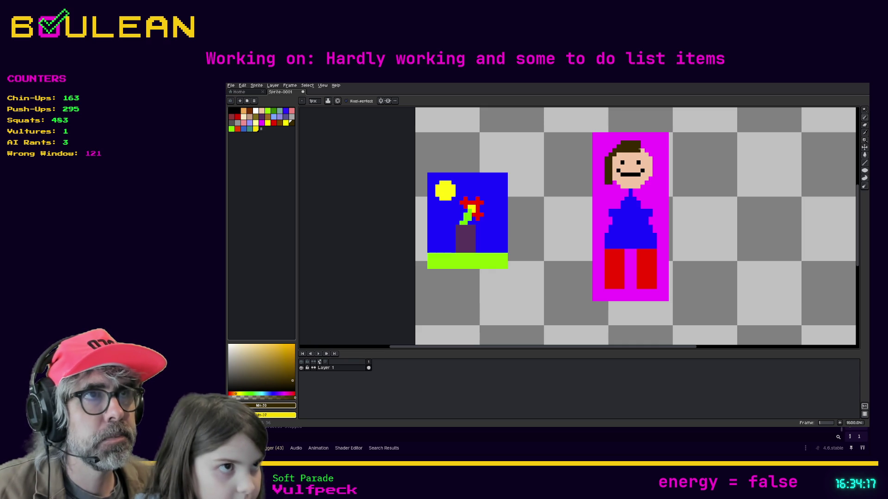
{"action": "left_click", "coordinate": [645, 152]}
{"action": "left_click_drag", "start_coordinate": [650, 155], "coordinate": [654, 184]}
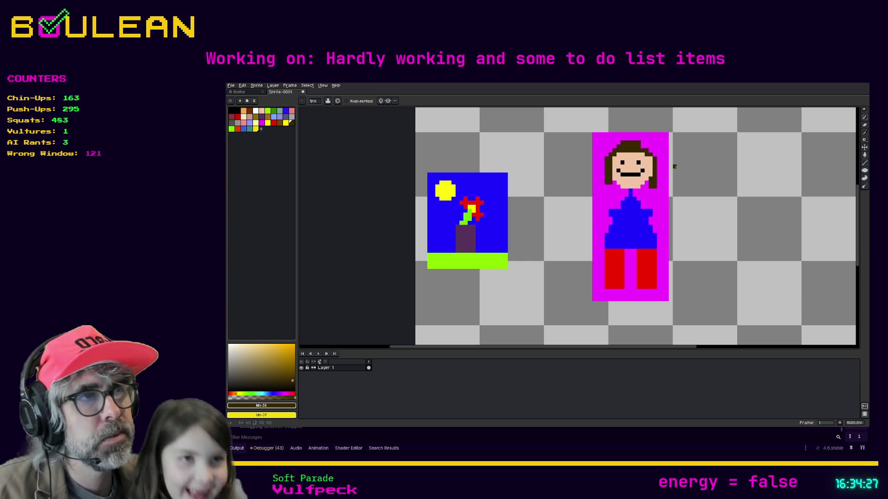
Select both the vase picture and the portrait, then nudge them up and left
{"action": "scroll", "coordinate": [674, 166], "scroll_direction": "down", "scroll_amount": 1}
{"action": "key", "text": "m"}
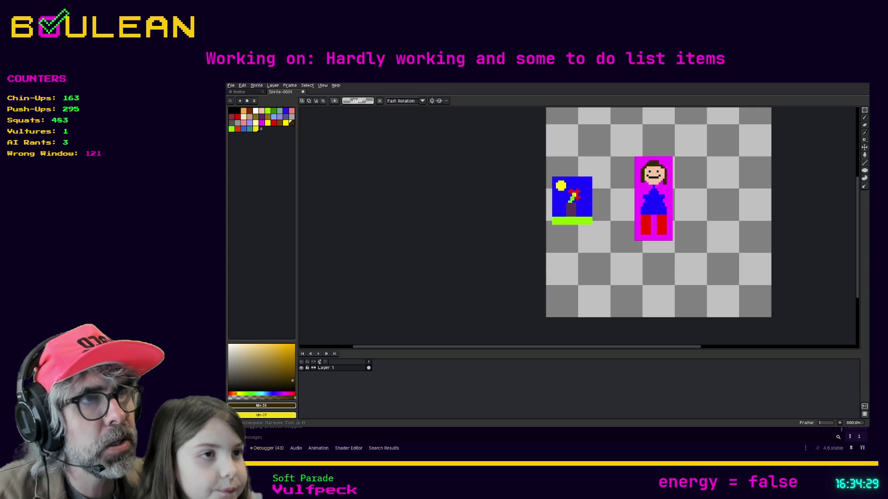
{"action": "mouse_move", "coordinate": [681, 251]}
{"action": "left_mouse_down"}
{"action": "mouse_move", "coordinate": [584, 165]}
{"action": "mouse_move", "coordinate": [545, 144]}
{"action": "left_mouse_up"}
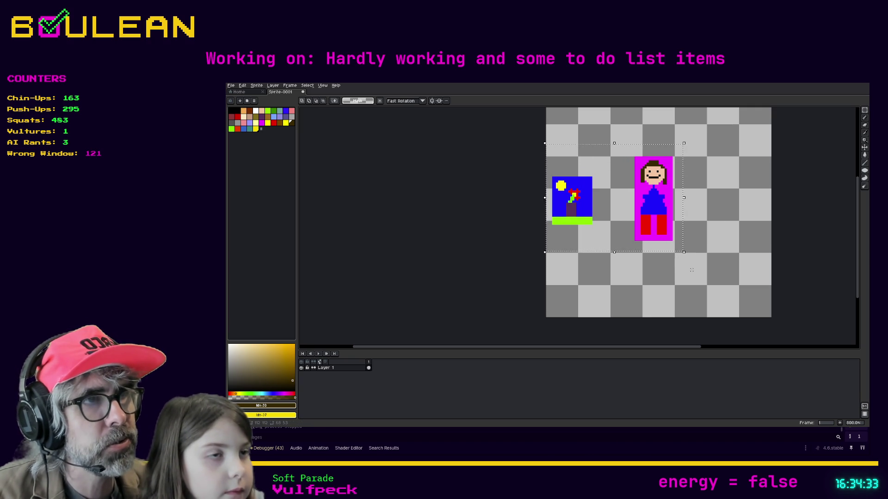
{"action": "left_click_drag", "start_coordinate": [649, 225], "coordinate": [645, 178]}
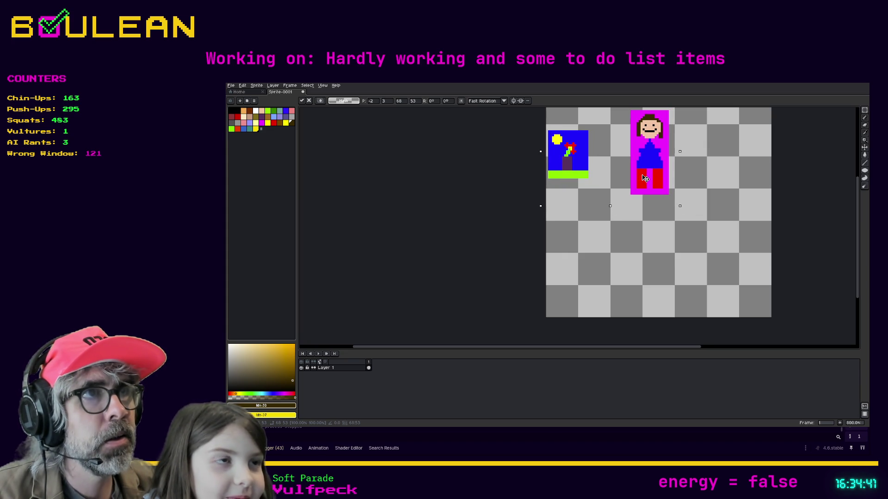
{"action": "key", "text": "Up"}
{"action": "key", "text": "Up"}
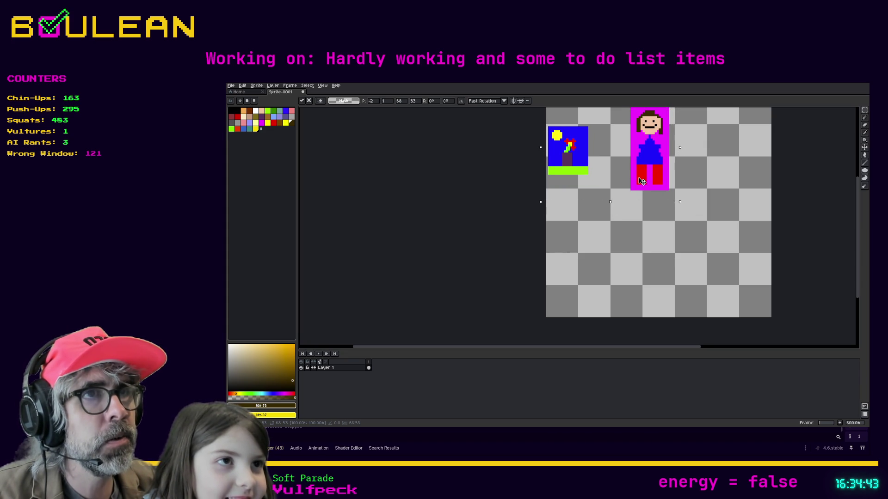
{"action": "key", "text": "Left"}
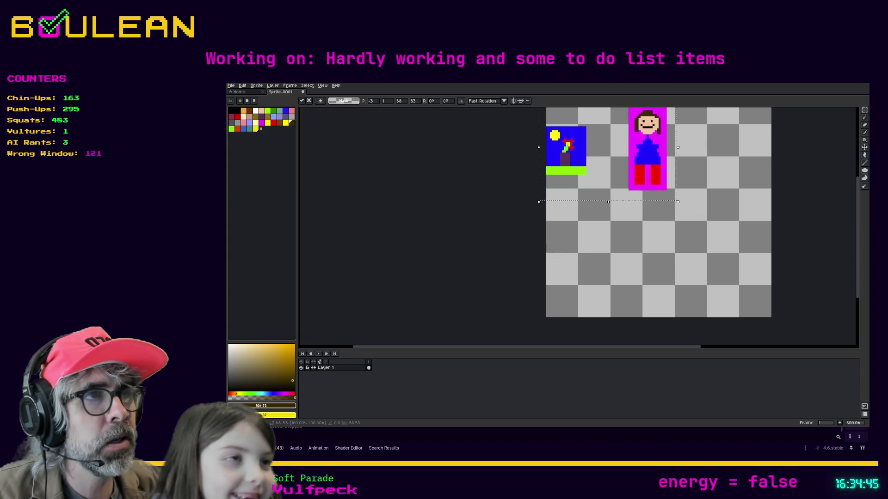
Scale the selected pictures up to about 116x91, undoing the trial attempts
{"action": "mouse_move", "coordinate": [677, 200]}
{"action": "left_mouse_down"}
{"action": "mouse_move", "coordinate": [748, 258]}
{"action": "mouse_move", "coordinate": [759, 290]}
{"action": "mouse_move", "coordinate": [782, 306]}
{"action": "left_mouse_up"}
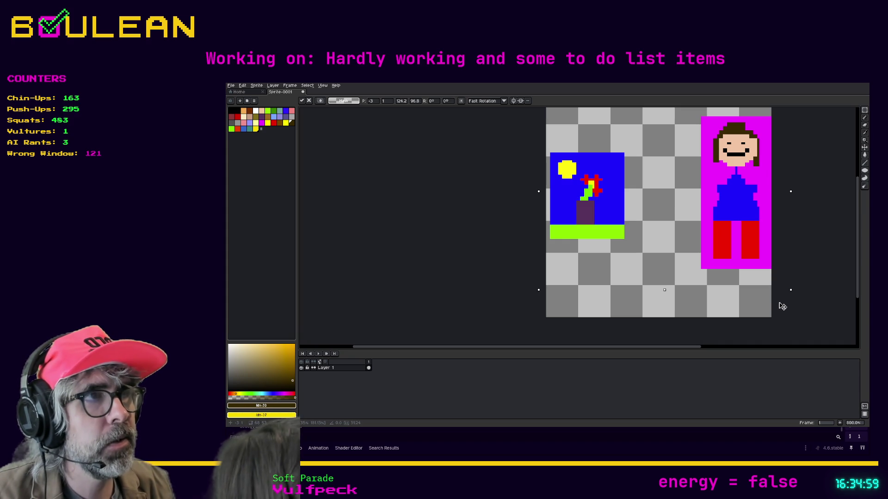
{"action": "key", "text": "Escape"}
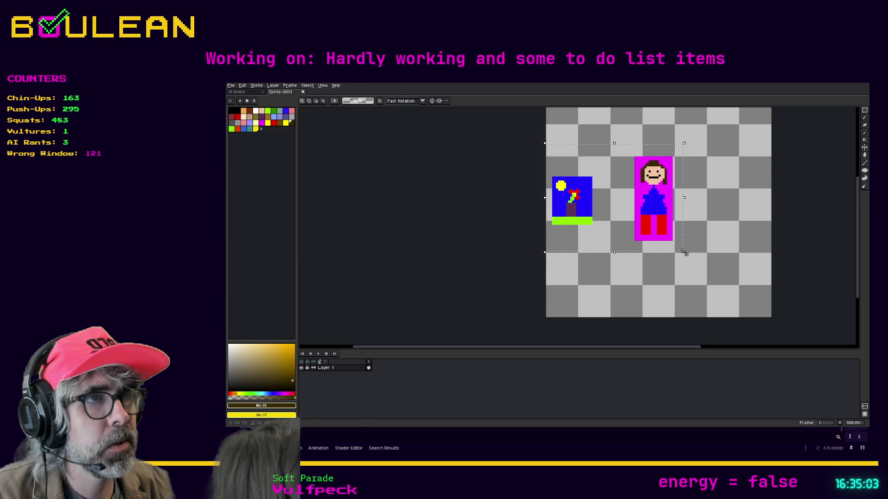
{"action": "mouse_move", "coordinate": [684, 252]}
{"action": "left_mouse_down"}
{"action": "mouse_move", "coordinate": [737, 305]}
{"action": "mouse_move", "coordinate": [724, 280]}
{"action": "mouse_move", "coordinate": [720, 230]}
{"action": "mouse_move", "coordinate": [740, 284]}
{"action": "left_mouse_up"}
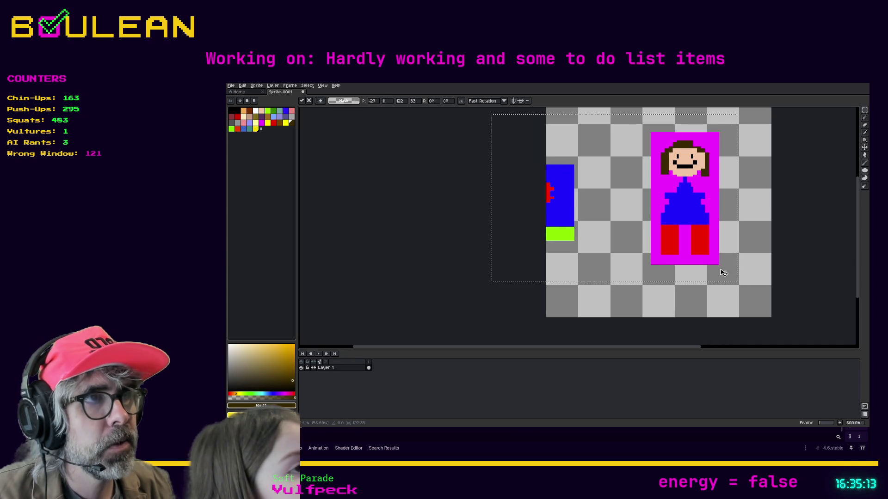
{"action": "key", "text": "ctrl+z"}
{"action": "left_click_drag", "start_coordinate": [684, 252], "coordinate": [754, 294]}
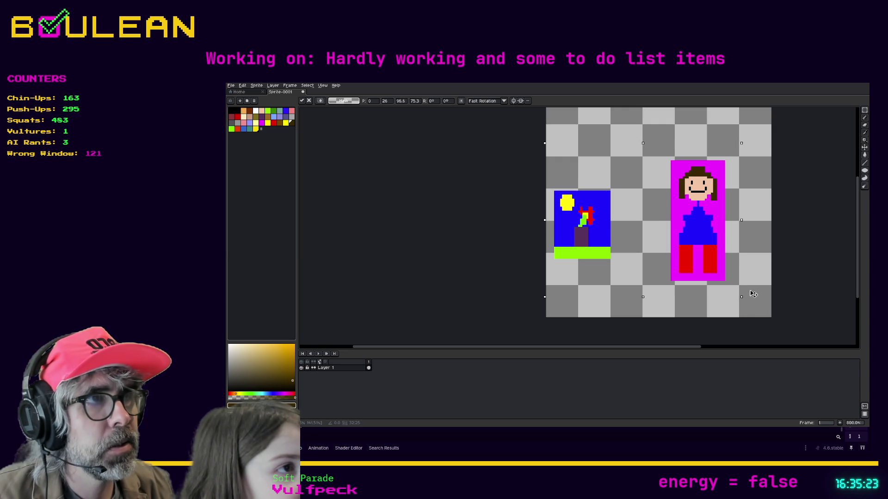
{"action": "left_click_drag", "start_coordinate": [752, 293], "coordinate": [768, 313]}
{"action": "left_click_drag", "start_coordinate": [768, 314], "coordinate": [781, 322]}
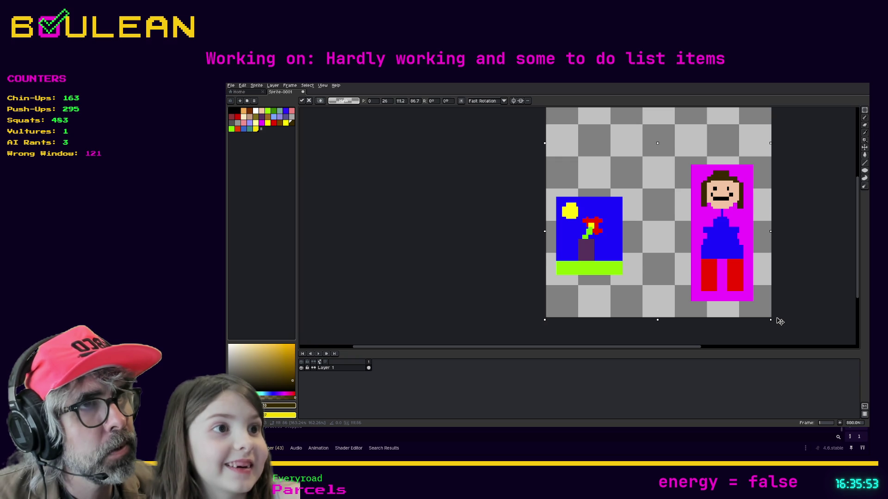
{"action": "left_click_drag", "start_coordinate": [780, 321], "coordinate": [797, 337]}
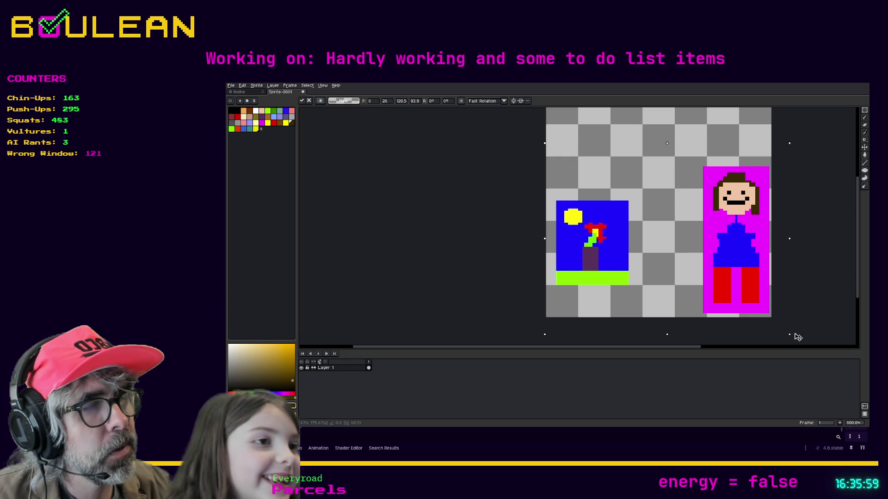
Apply the scaling, then select around the portrait and clear the selection
{"action": "key", "text": "Return"}
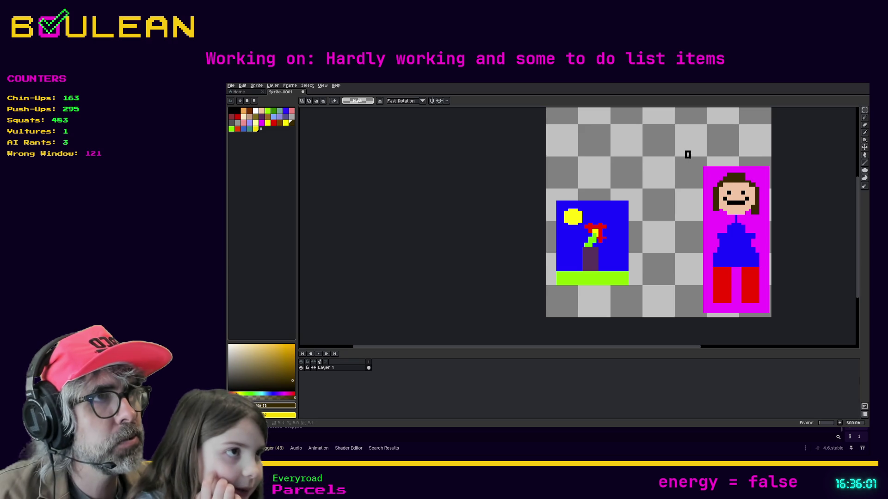
{"action": "left_click_drag", "start_coordinate": [684, 150], "coordinate": [772, 318]}
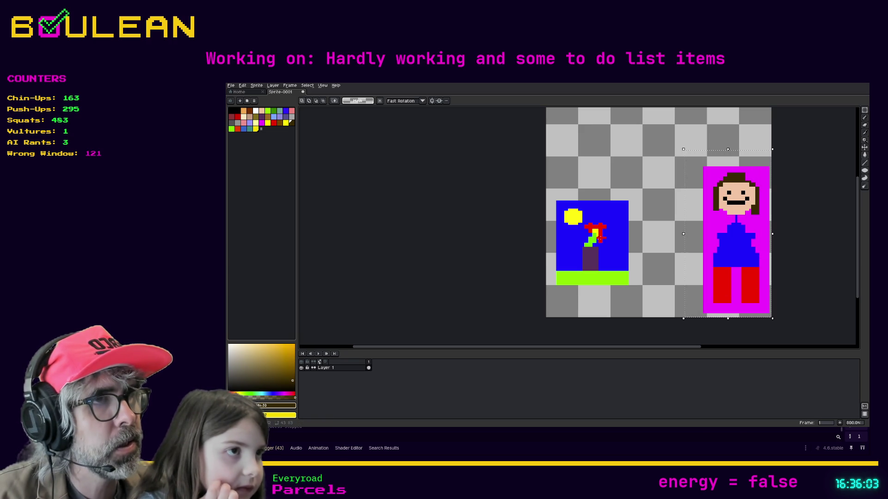
{"action": "left_click", "coordinate": [660, 245]}
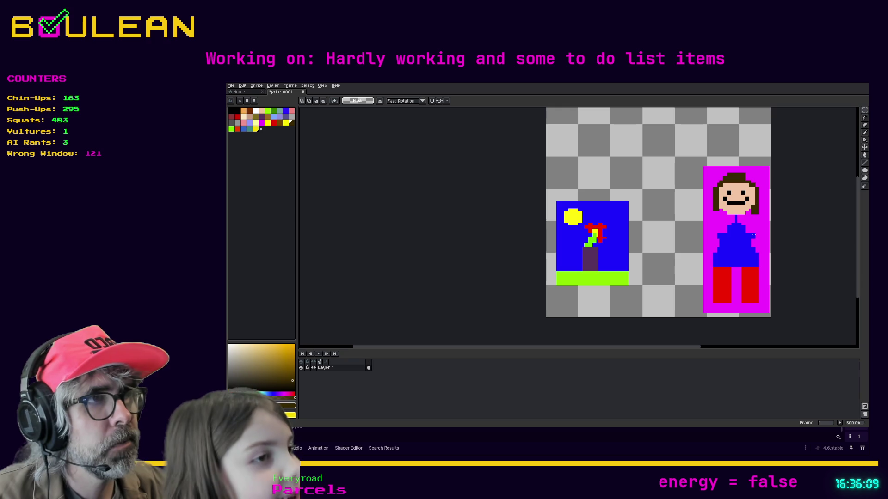
Sample the flower's red from the canvas and return to the pencil
{"action": "scroll", "coordinate": [602, 231], "scroll_direction": "up", "scroll_amount": 5}
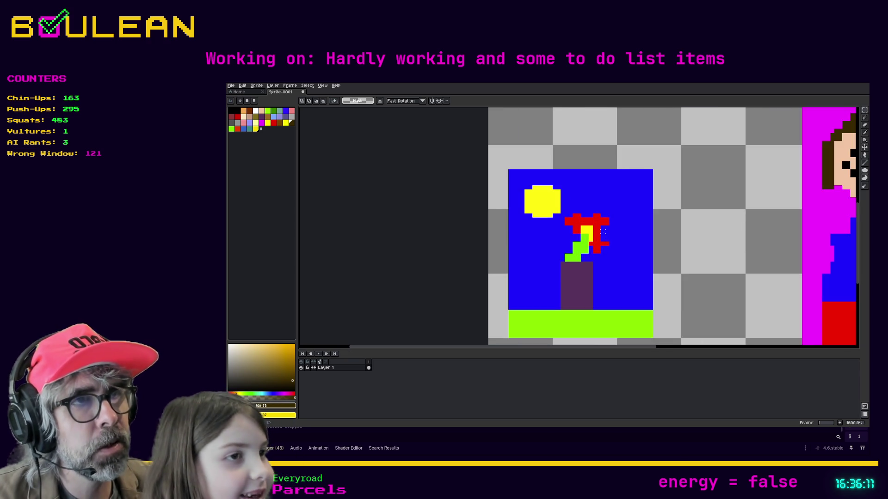
{"action": "key", "text": "o"}
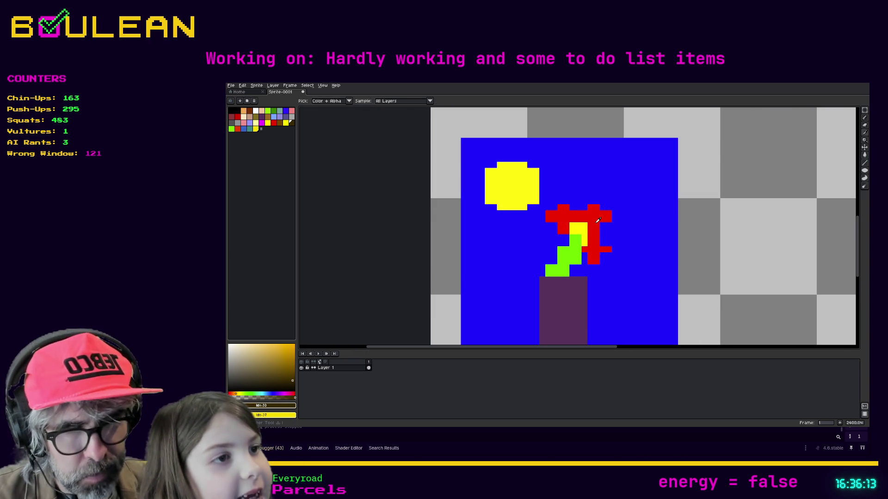
{"action": "left_click", "coordinate": [598, 220]}
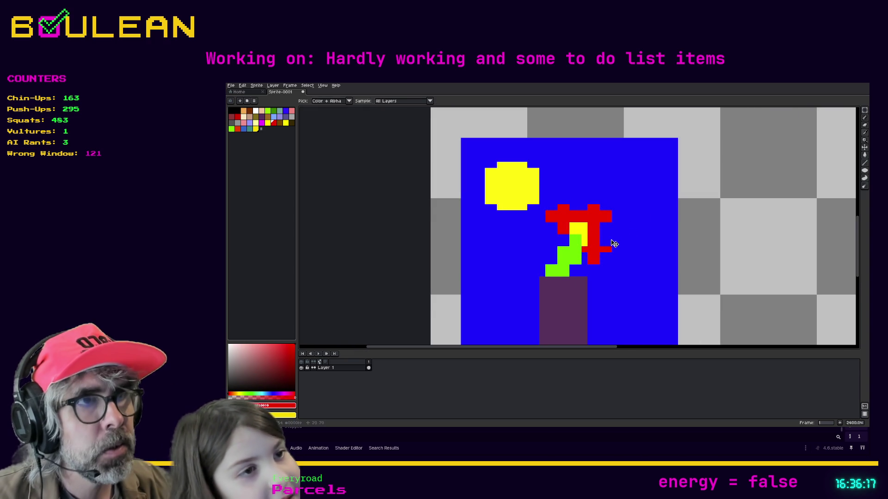
{"action": "key", "text": "v"}
{"action": "key", "text": "b"}
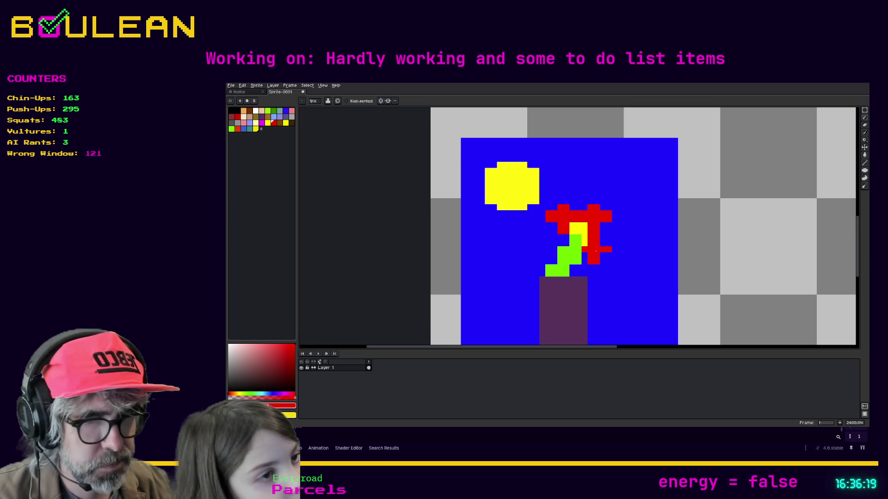
Add red pixels to the flower's petals, top and stem
{"action": "left_click", "coordinate": [606, 254]}
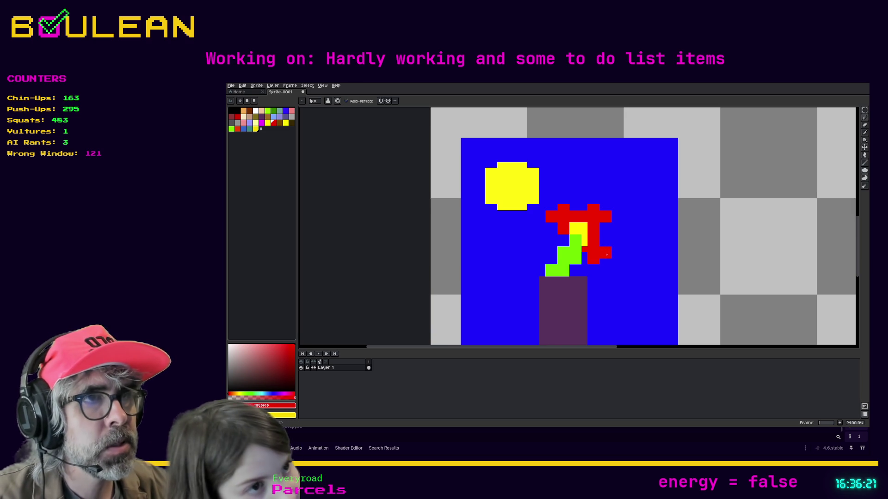
{"action": "left_click", "coordinate": [578, 256]}
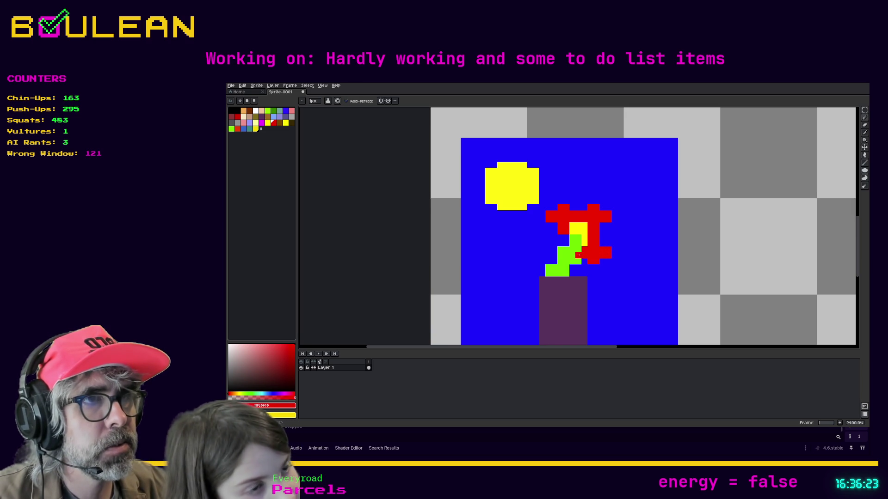
{"action": "left_click", "coordinate": [579, 250]}
{"action": "left_click", "coordinate": [590, 267]}
{"action": "left_click", "coordinate": [596, 268]}
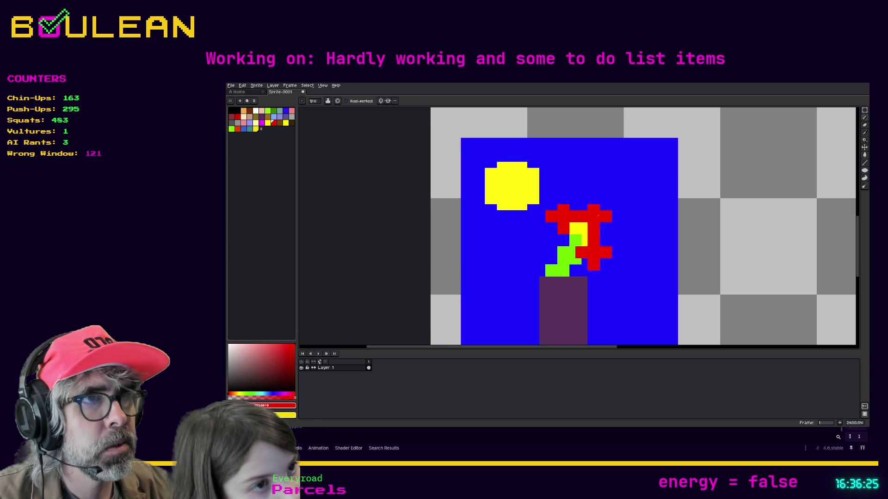
{"action": "left_click", "coordinate": [593, 202]}
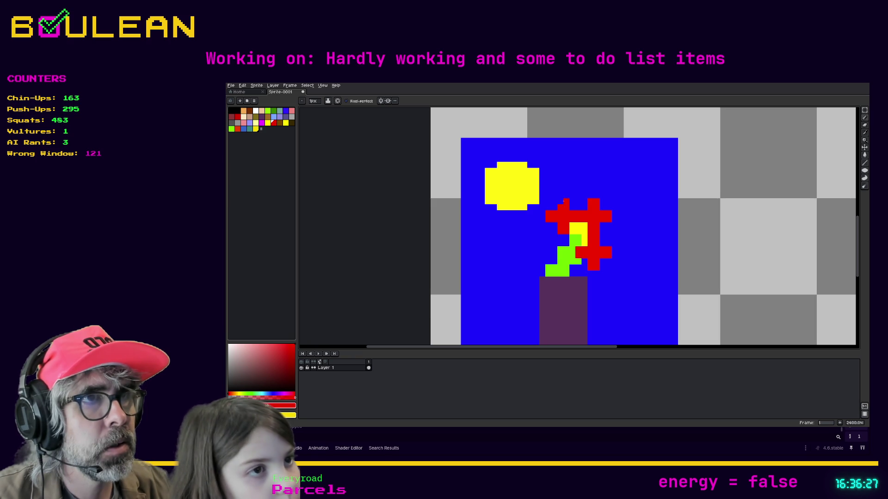
{"action": "left_click", "coordinate": [564, 202]}
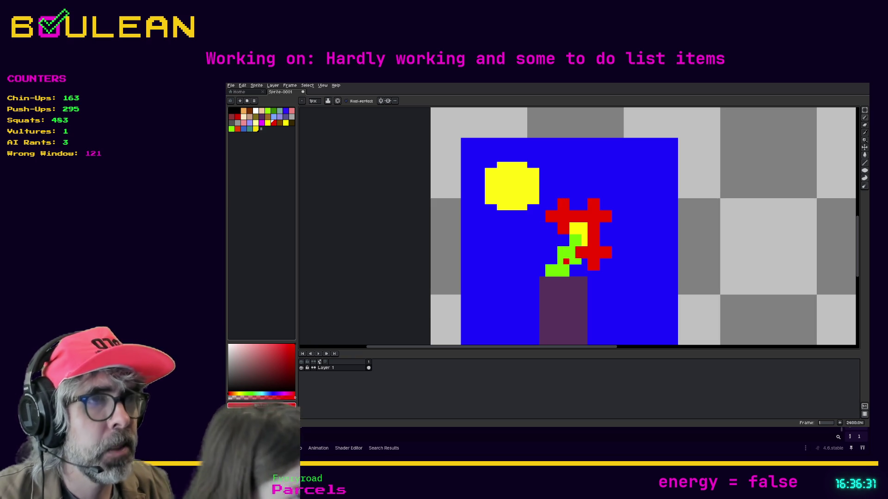
{"action": "scroll", "coordinate": [662, 213], "scroll_direction": "down", "scroll_amount": 2}
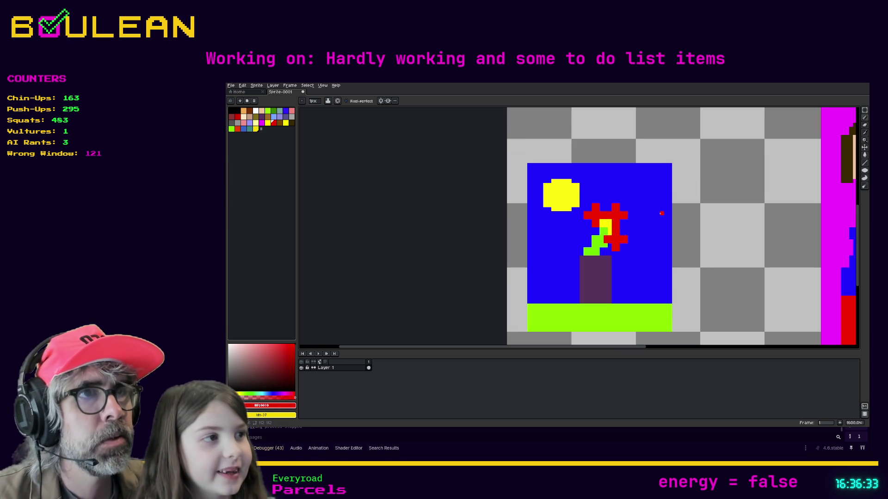
{"action": "scroll", "coordinate": [662, 213], "scroll_direction": "down", "scroll_amount": 1}
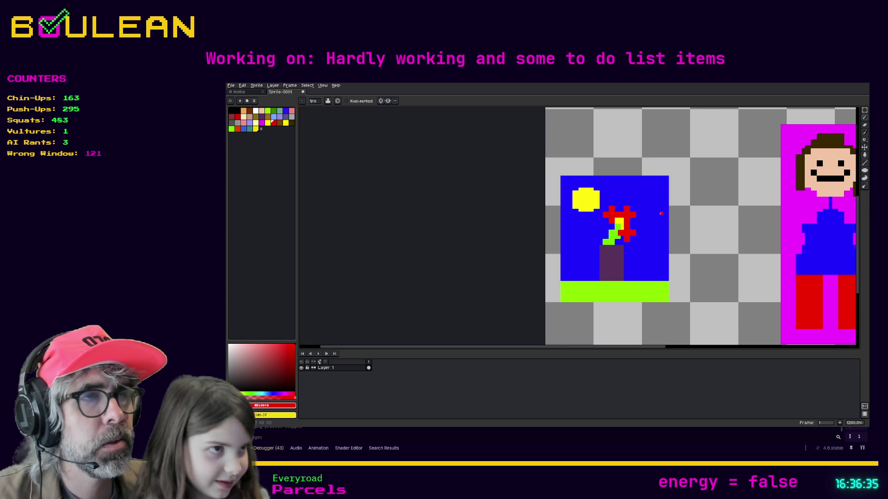
{"action": "scroll", "coordinate": [662, 213], "scroll_direction": "down", "scroll_amount": 2}
{"action": "scroll", "coordinate": [661, 213], "scroll_direction": "up", "scroll_amount": 1}
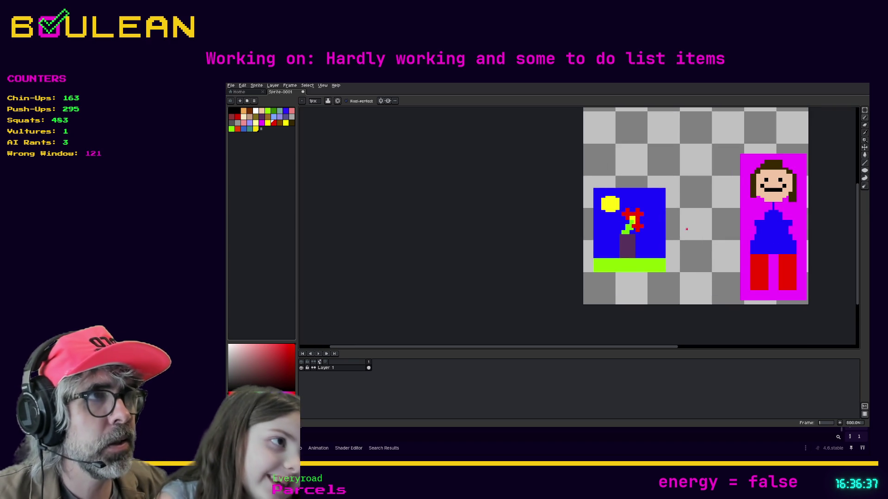
{"action": "scroll", "coordinate": [786, 199], "scroll_direction": "up", "scroll_amount": 3}
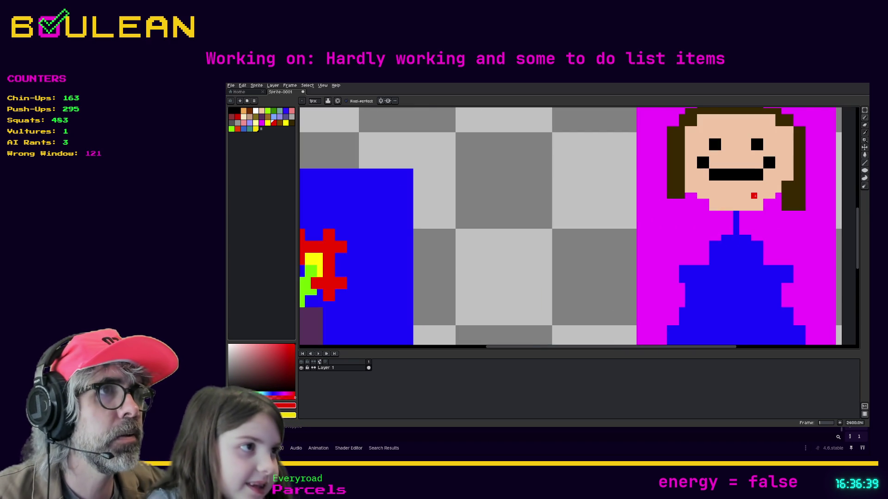
{"action": "scroll", "coordinate": [752, 197], "scroll_direction": "up", "scroll_amount": 1}
{"action": "scroll", "coordinate": [631, 220], "scroll_direction": "down", "scroll_amount": 3}
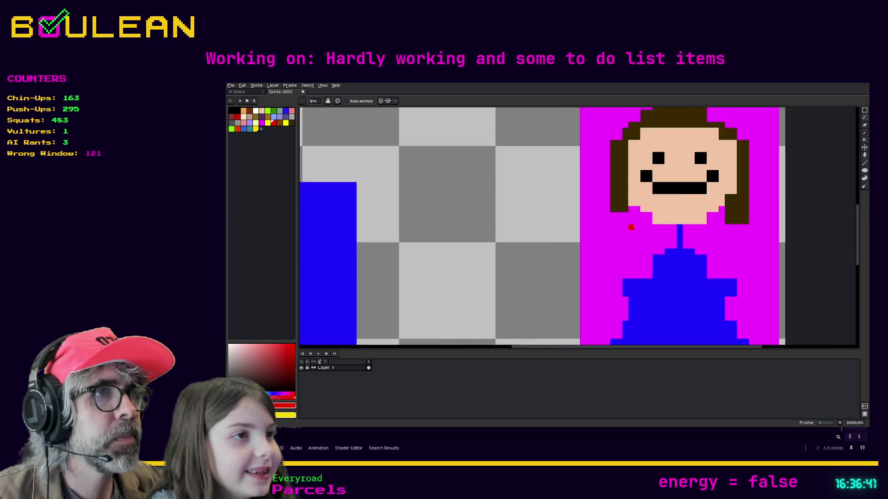
{"action": "scroll", "coordinate": [620, 222], "scroll_direction": "down", "scroll_amount": 2}
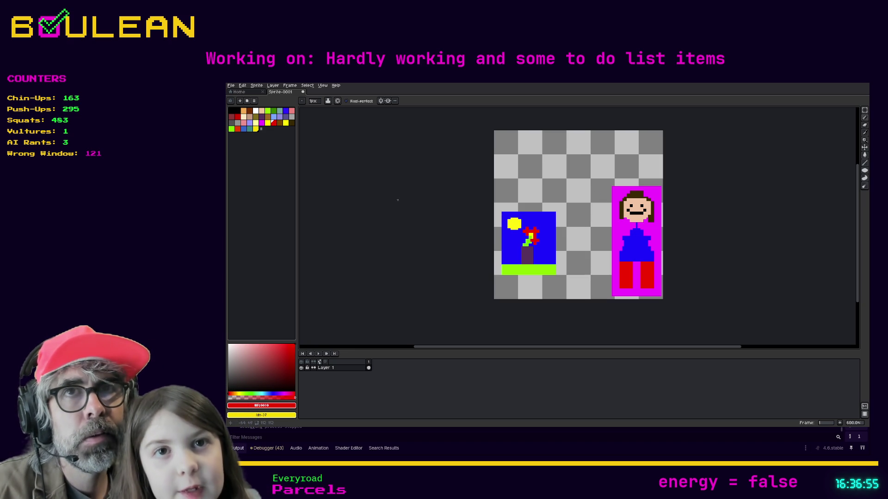
Try a bright green bucket fill on the background, then undo it
{"action": "left_click", "coordinate": [232, 129]}
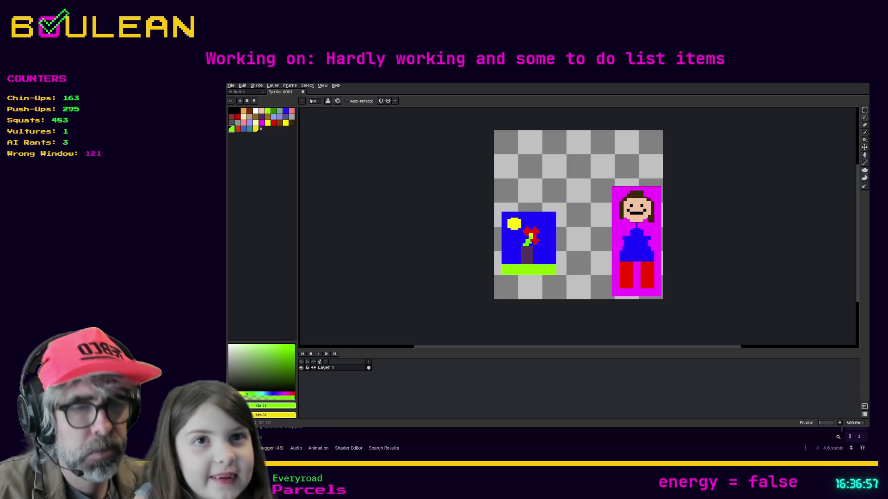
{"action": "key", "text": "g"}
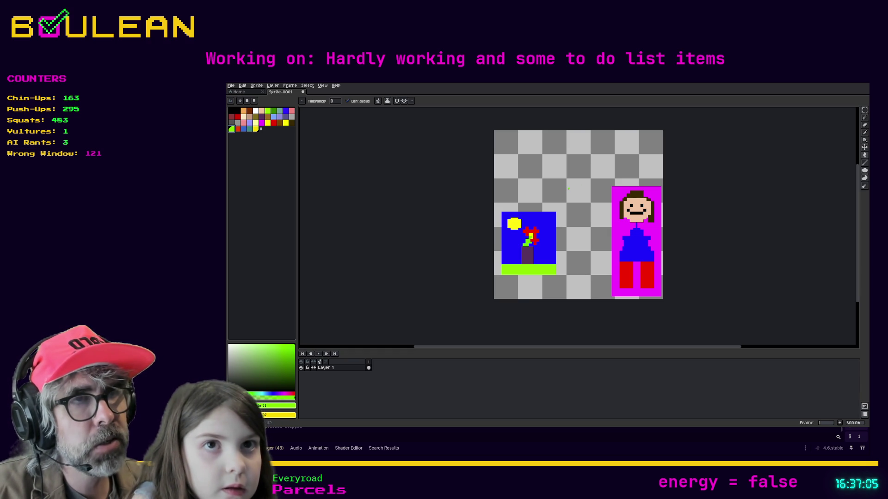
{"action": "left_click", "coordinate": [568, 188]}
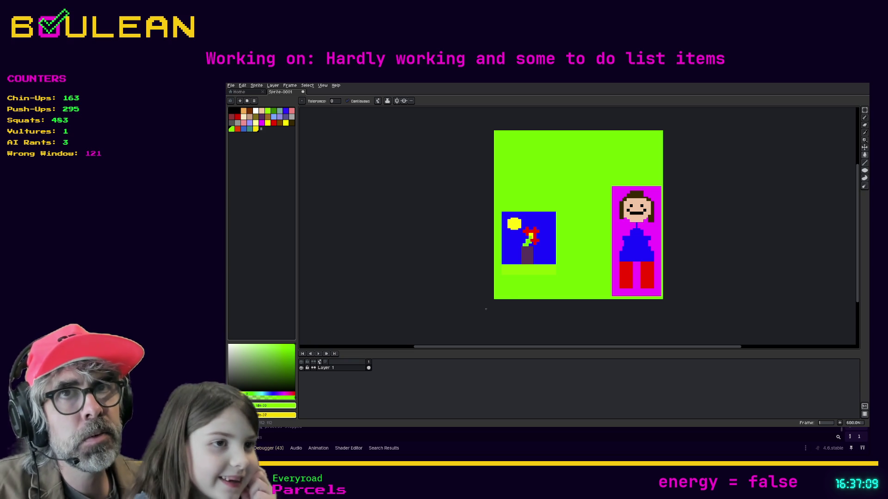
{"action": "key", "text": "ctrl+z"}
Bucket-fill the transparent background around both pictures with a darker green
{"action": "left_click", "coordinate": [274, 111]}
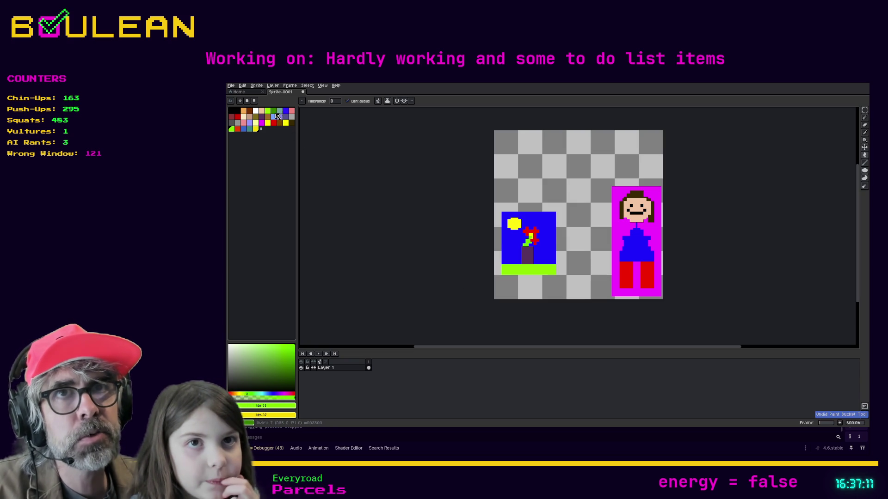
{"action": "left_click", "coordinate": [562, 201]}
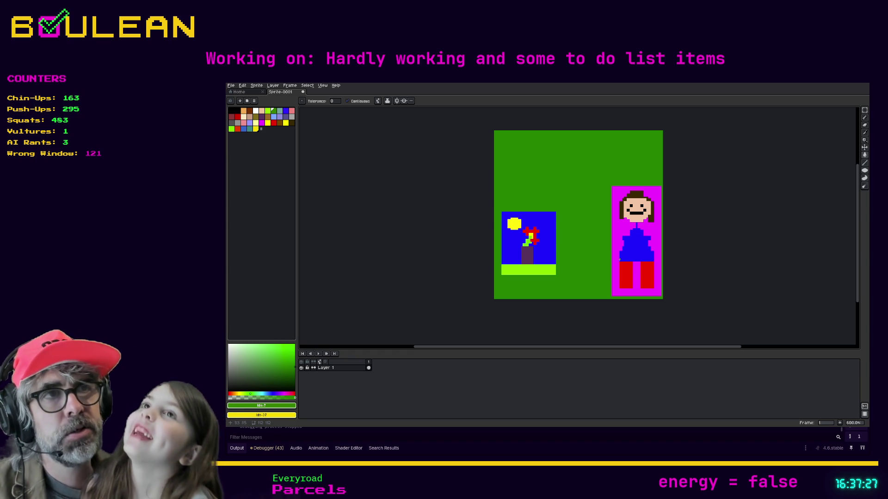
{"action": "scroll", "coordinate": [649, 210], "scroll_direction": "up", "scroll_amount": 4}
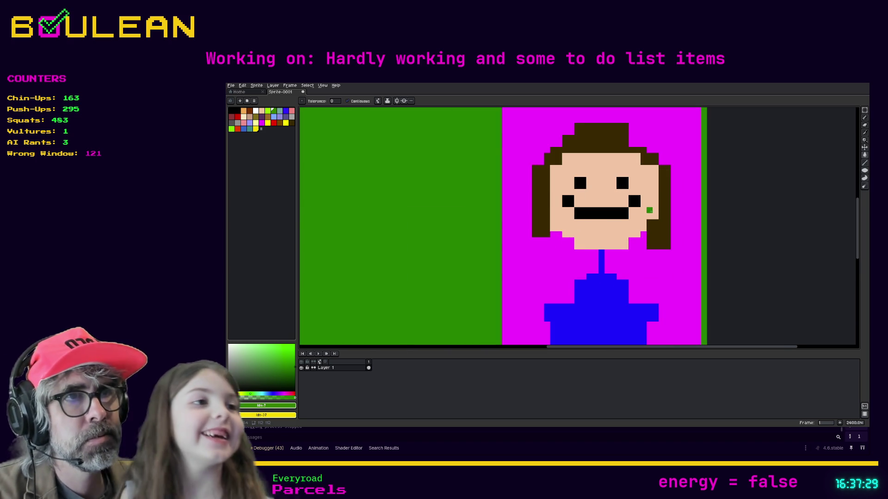
{"action": "scroll", "coordinate": [651, 211], "scroll_direction": "down", "scroll_amount": 2}
{"action": "scroll", "coordinate": [650, 211], "scroll_direction": "down", "scroll_amount": 1}
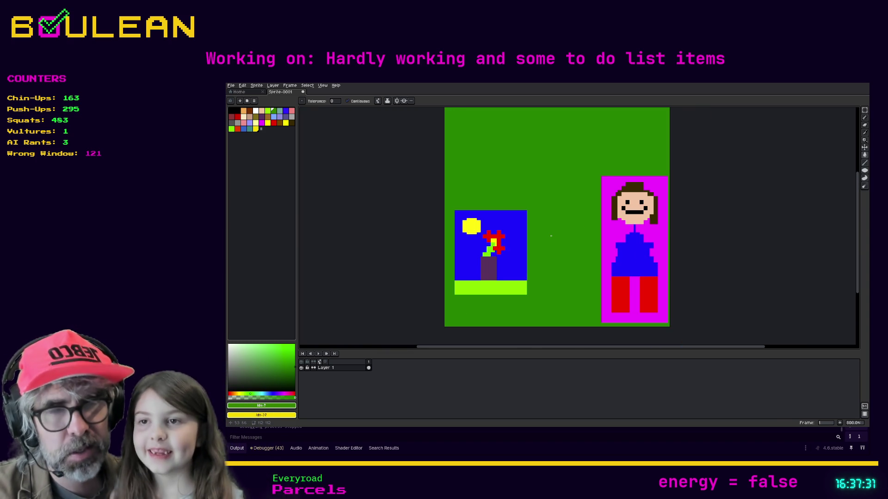
Export the drawing as picture_wall_emote.png through File > Export As
{"action": "left_click", "coordinate": [231, 86]}
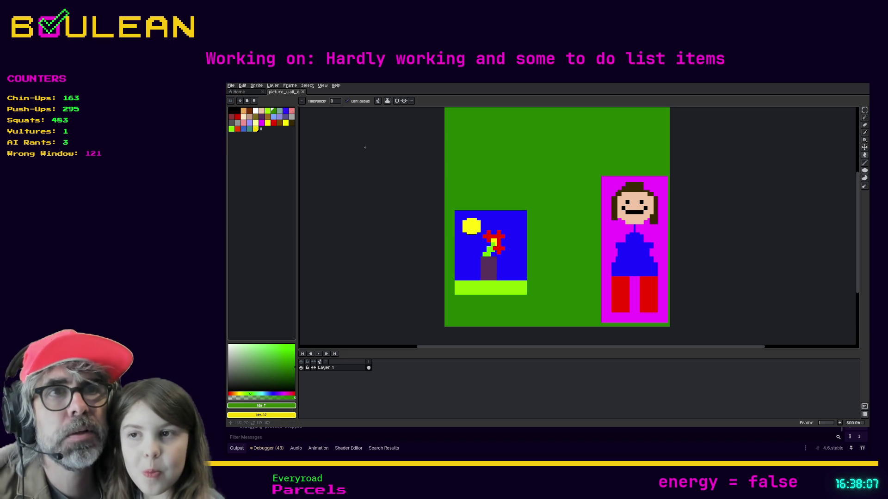
{"action": "left_click", "coordinate": [232, 86]}
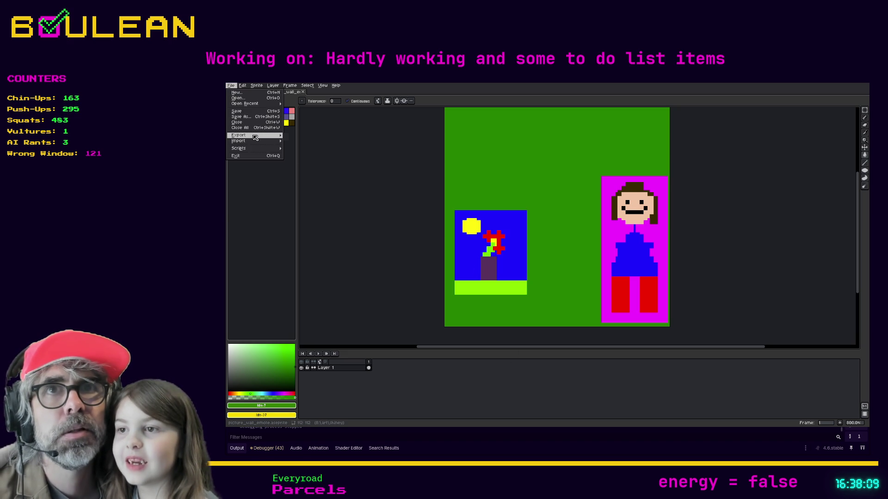
{"action": "mouse_move", "coordinate": [257, 136]}
{"action": "left_click", "coordinate": [302, 135]}
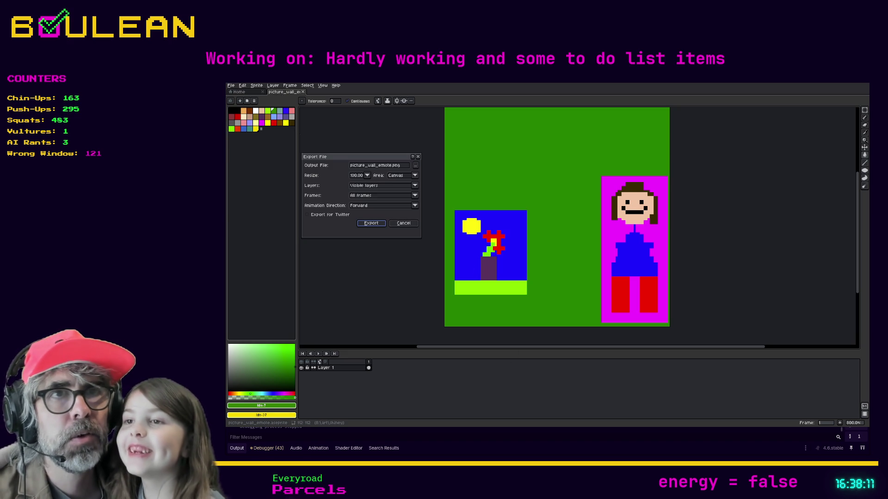
{"action": "left_click", "coordinate": [370, 223]}
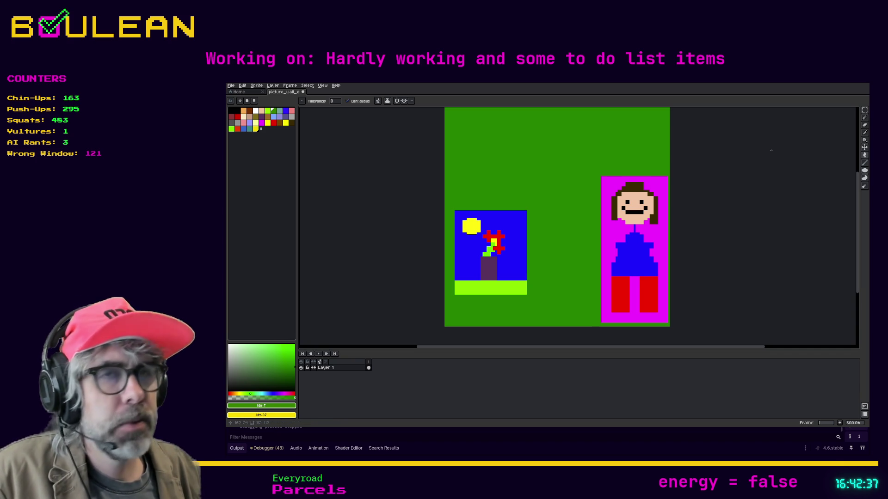
Save the picture_wall_emote project and switch to Godot showing grid_object.gd
{"action": "key", "text": "ctrl+s"}
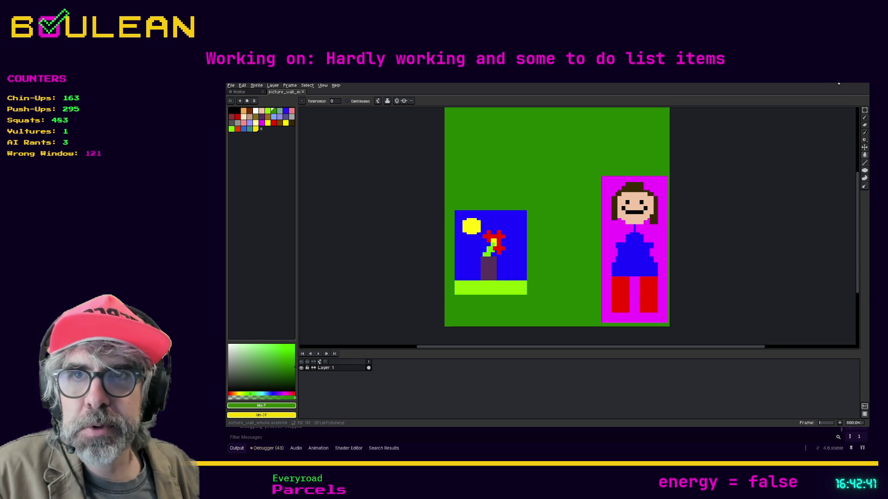
{"action": "key", "text": "alt+Tab"}
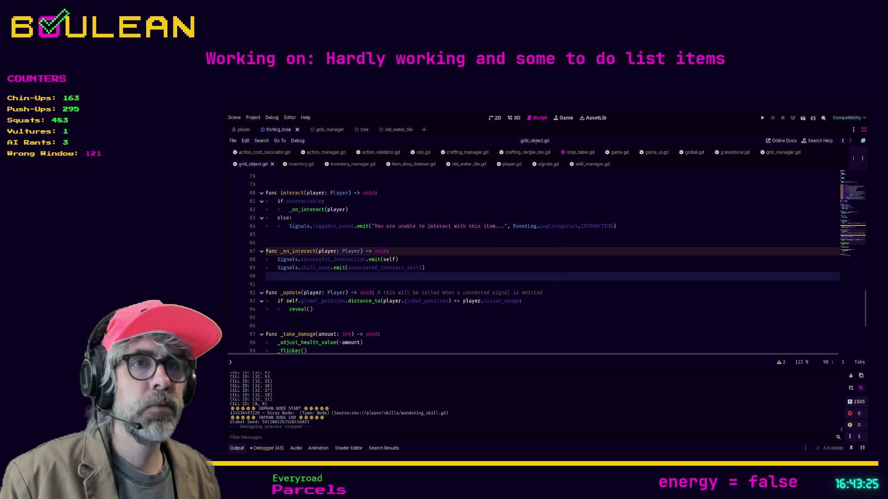
Check lines 95 and 98 of grid_object.gd, then run the game
{"action": "left_click", "coordinate": [267, 317]}
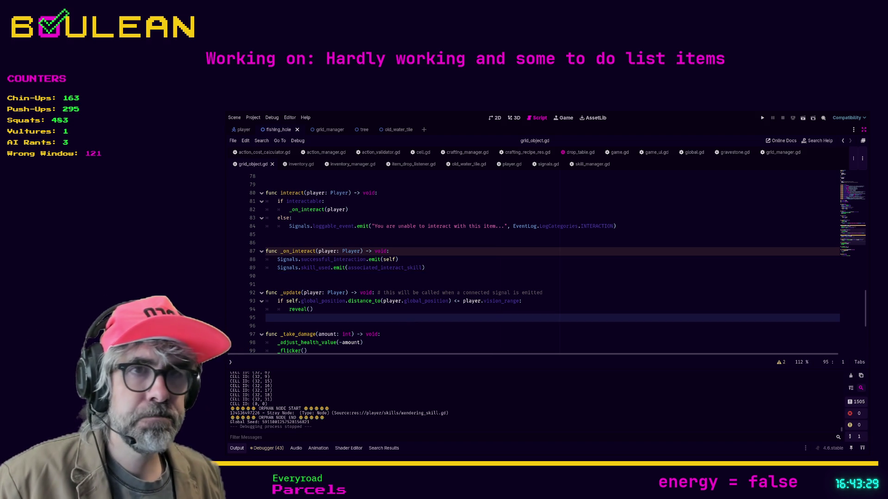
{"action": "left_click", "coordinate": [430, 343]}
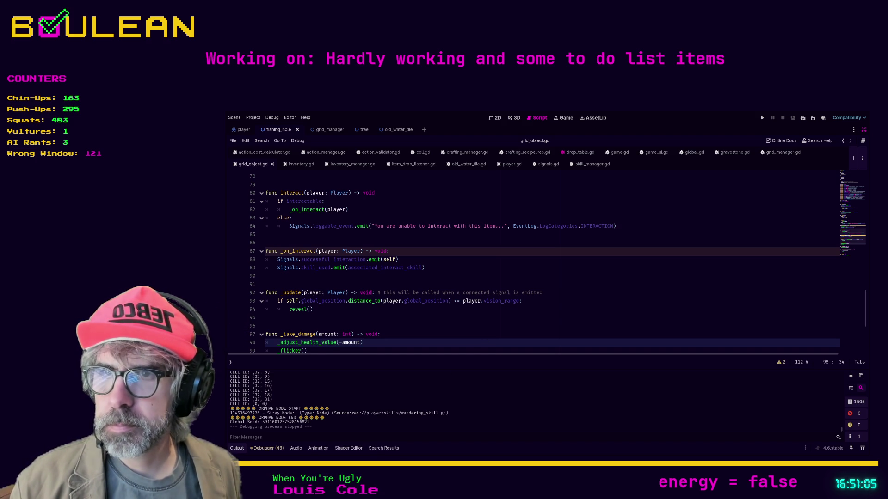
{"action": "left_click", "coordinate": [313, 309]}
Launch the game, walk the wizard onto the mushroom tile and craft a Camp Fire
{"action": "key", "text": "F5"}
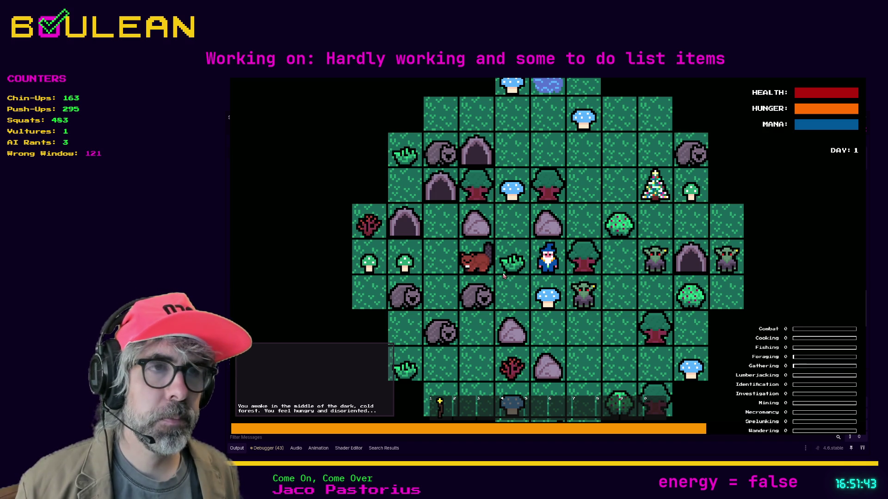
{"action": "left_click", "coordinate": [533, 301]}
{"action": "key", "text": "c"}
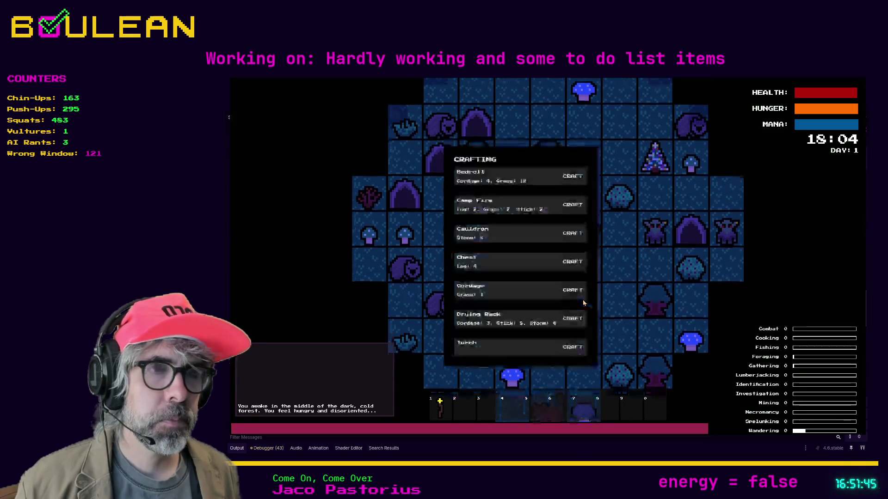
{"action": "left_click", "coordinate": [573, 204]}
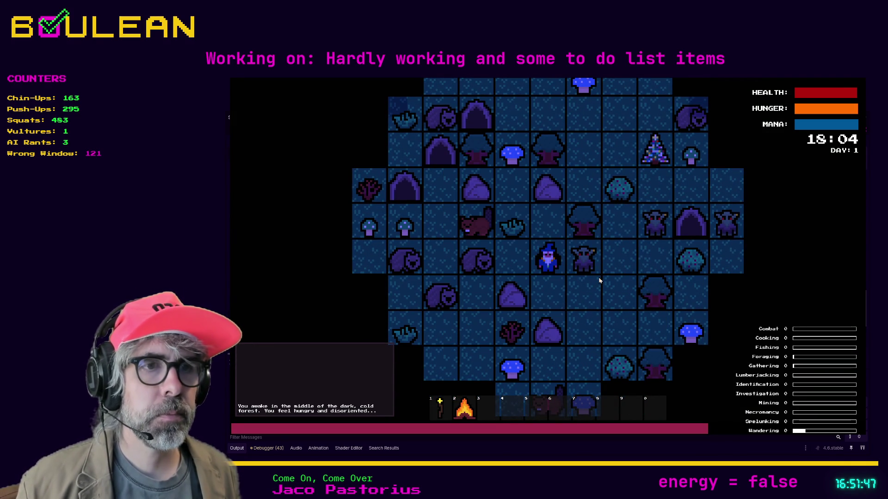
Place the camp fire from hotbar slot 2 on the tile below the wizard
{"action": "key", "text": "2"}
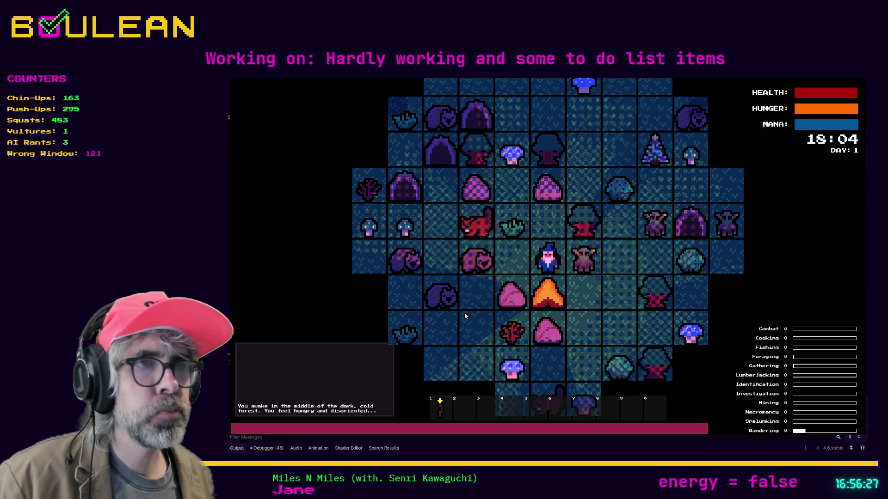
Quit the game, open old_water_tile.gd from the tile search matches and restore the side panels
{"action": "key", "text": "F8"}
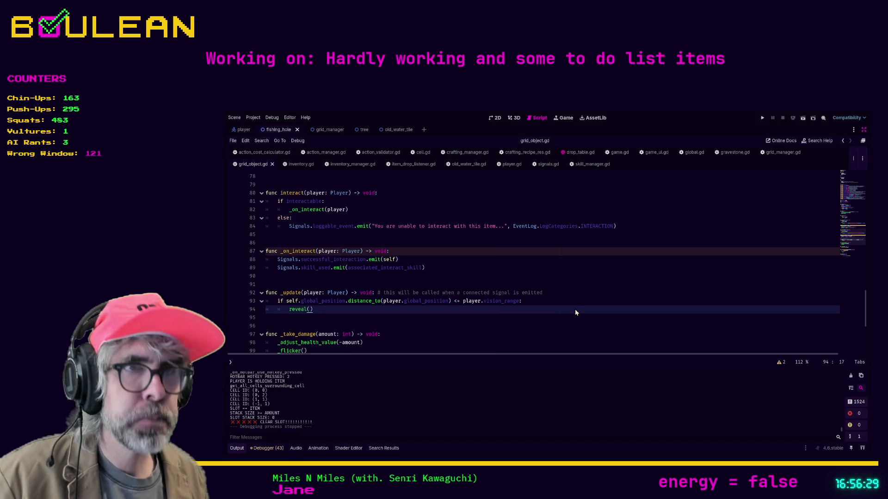
{"action": "left_click", "coordinate": [384, 448]}
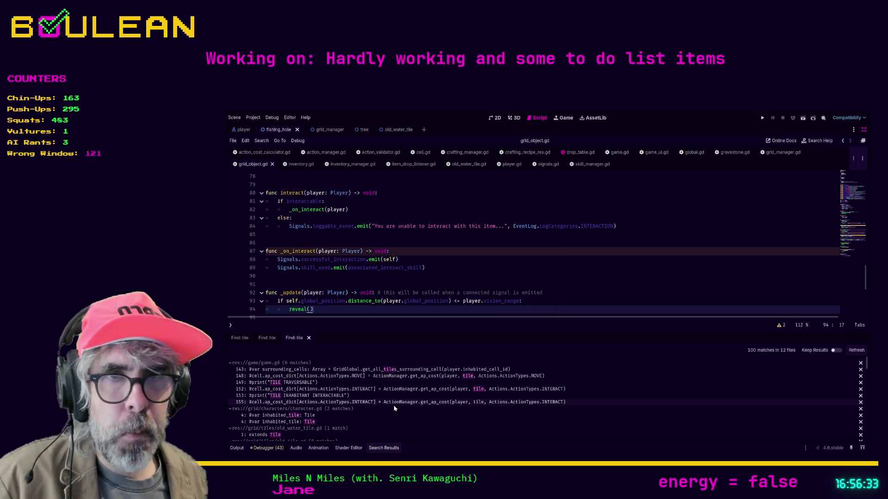
{"action": "left_click", "coordinate": [285, 436]}
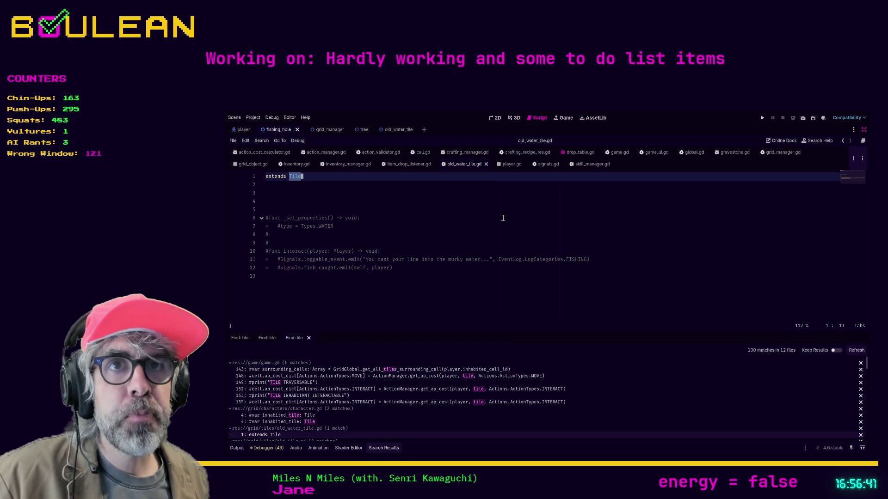
{"action": "left_click", "coordinate": [487, 218]}
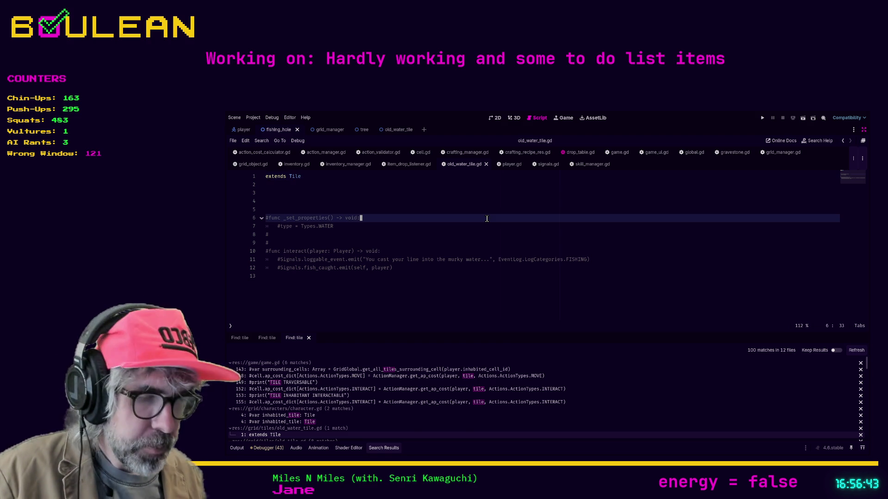
{"action": "key", "text": "ctrl+shift+F11"}
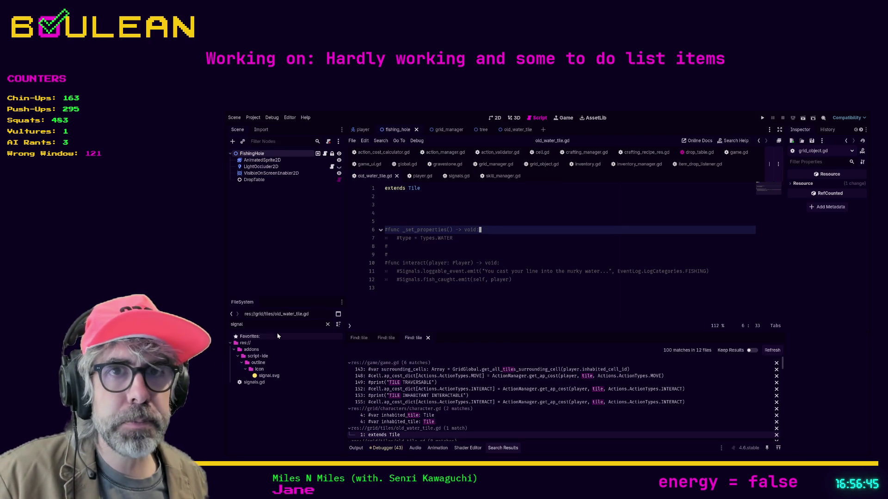
Filter the FileSystem dock by 'old' and select the old_* grass, water and tile files
{"action": "type", "text": "old"}
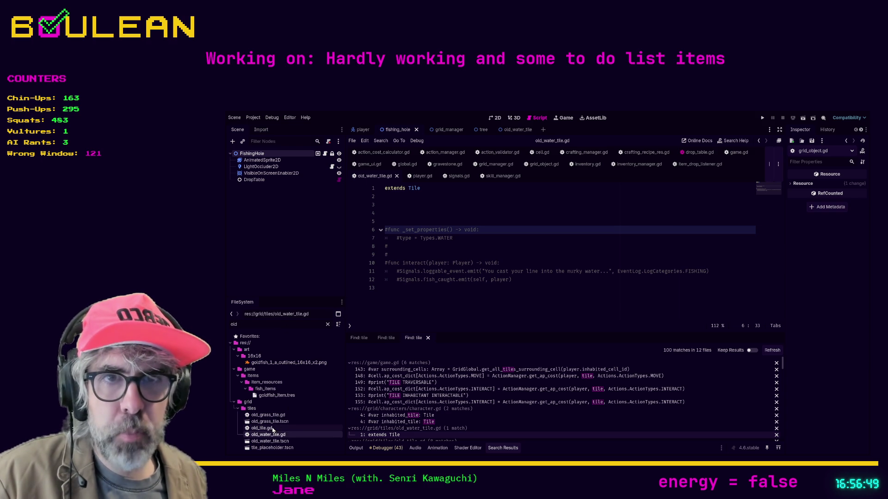
{"action": "left_click", "coordinate": [267, 416]}
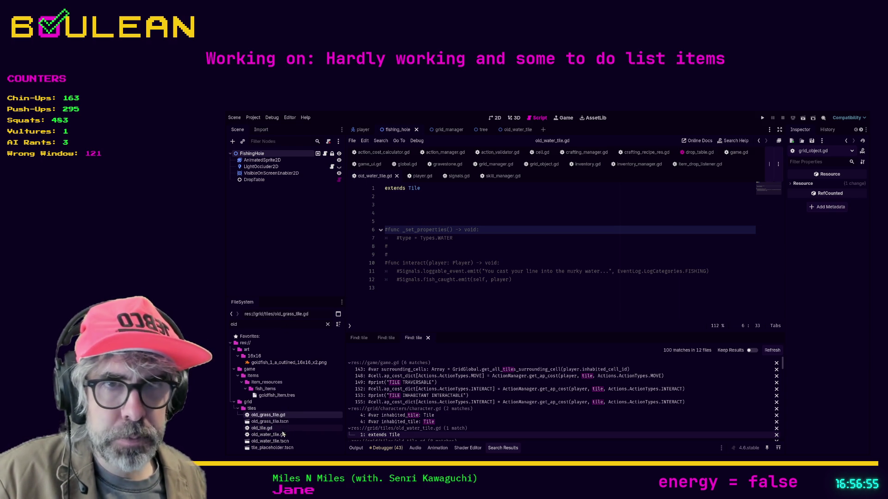
{"action": "left_click", "coordinate": [282, 442], "text": "shift"}
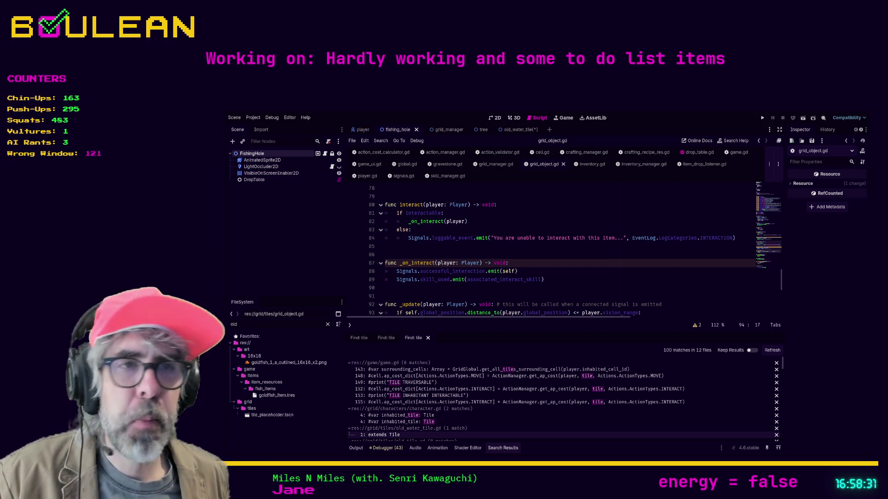
Refresh the tile search and open grid_manager.gd at the line-54 tile_placeholder declaration
{"action": "left_click", "coordinate": [564, 264]}
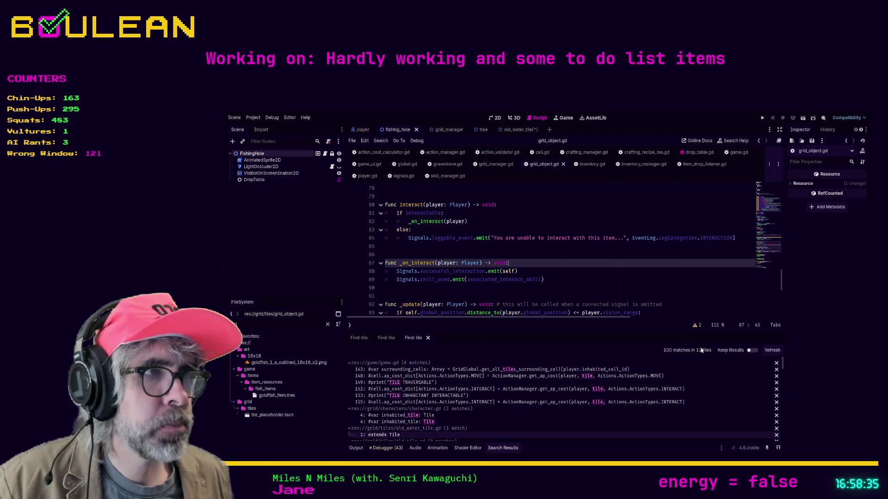
{"action": "left_click", "coordinate": [768, 351]}
{"action": "scroll", "coordinate": [526, 401], "scroll_direction": "down", "scroll_amount": 3}
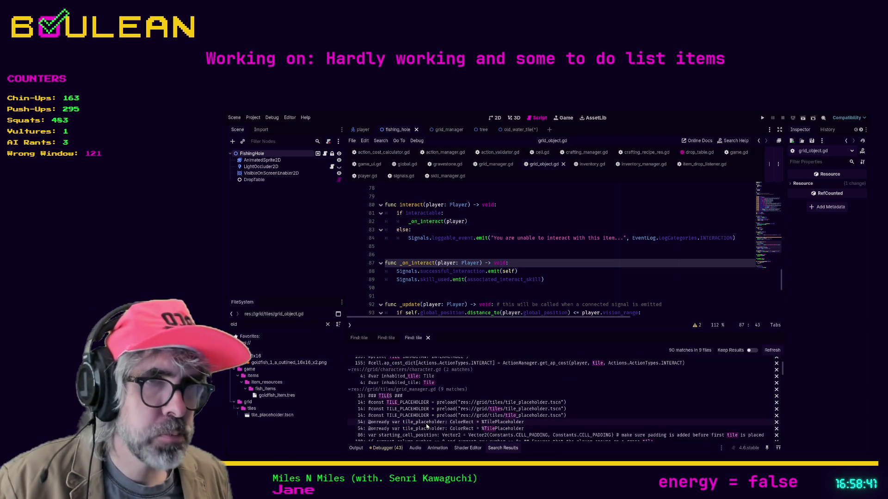
{"action": "left_click", "coordinate": [427, 422]}
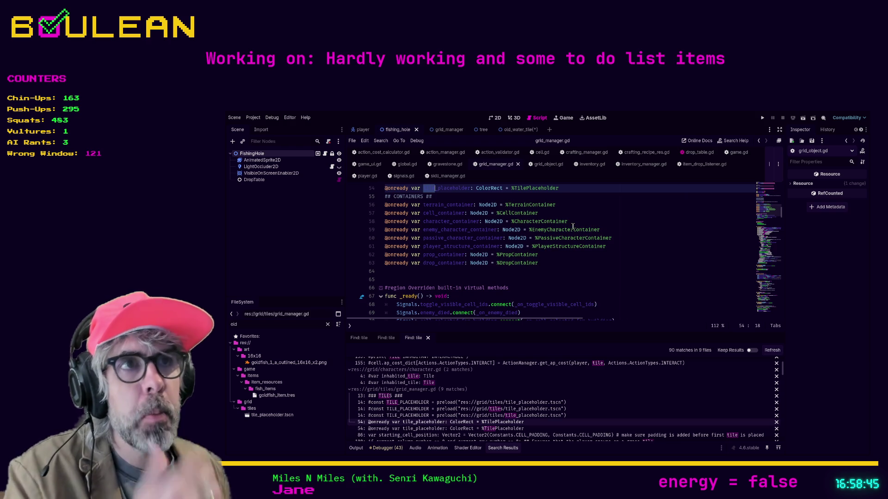
{"action": "left_click", "coordinate": [581, 188]}
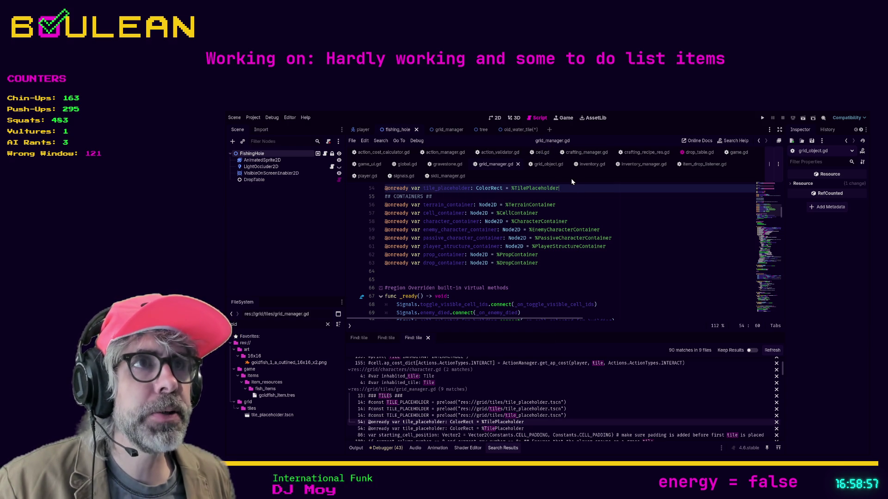
Close the drop_table.gd script and return to grid_manager.gd at line 54
{"action": "left_click", "coordinate": [541, 156]}
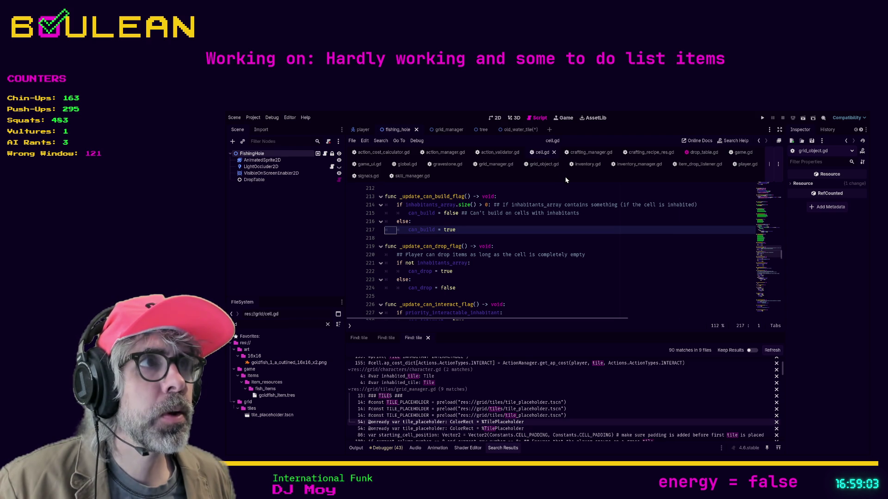
{"action": "left_click", "coordinate": [686, 153]}
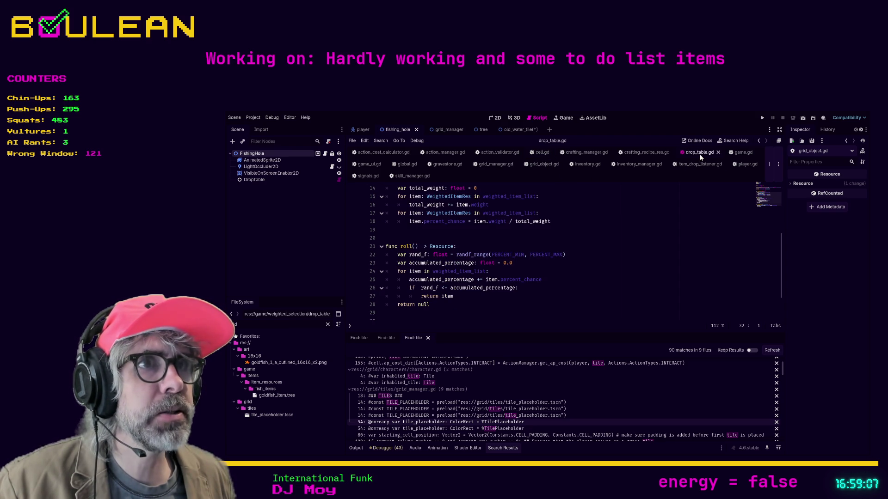
{"action": "left_click", "coordinate": [606, 230]}
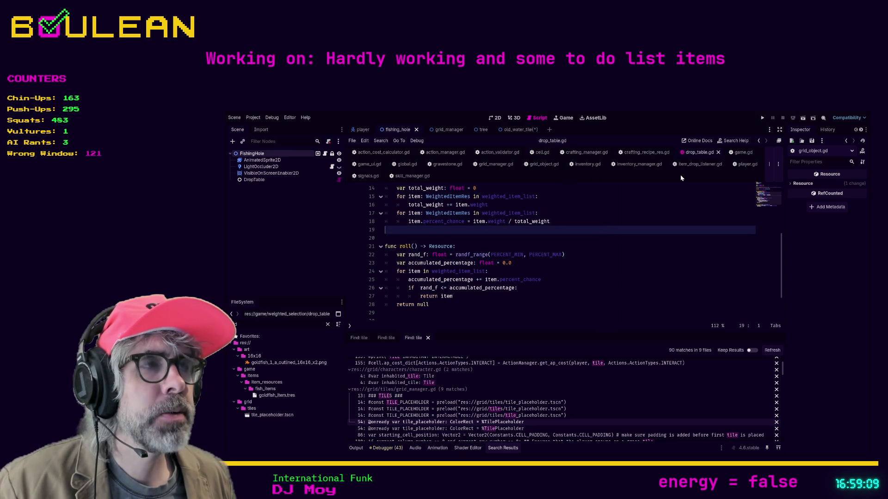
{"action": "left_click", "coordinate": [718, 153]}
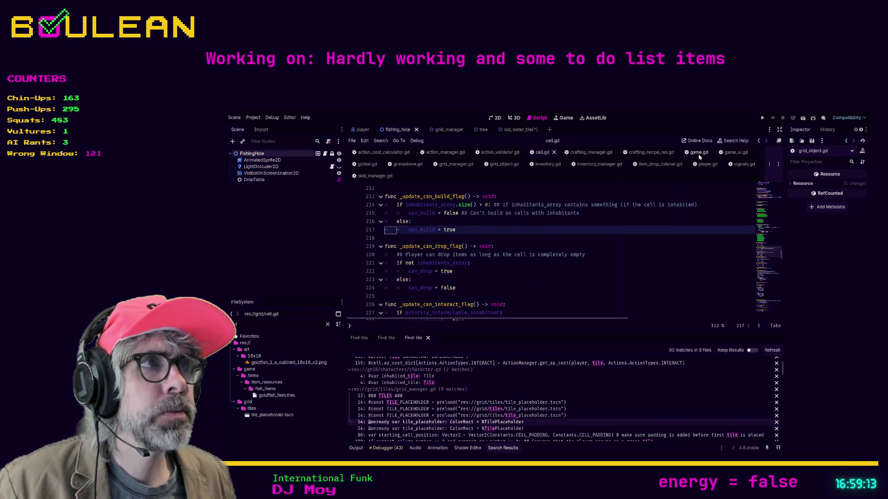
{"action": "left_click", "coordinate": [701, 156]}
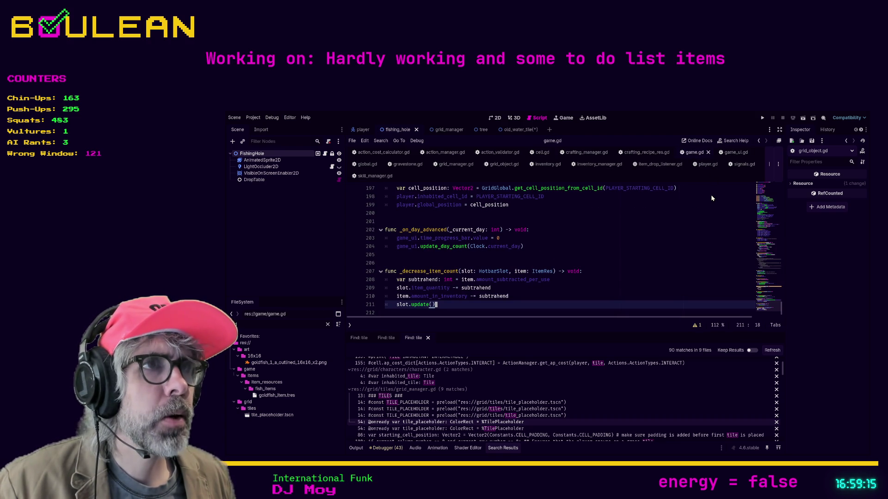
{"action": "left_click", "coordinate": [505, 423]}
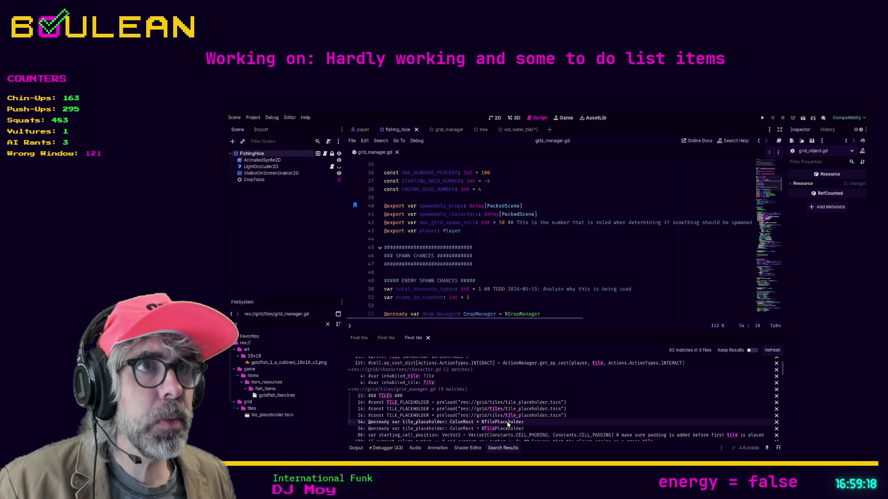
{"action": "left_click", "coordinate": [555, 198]}
Filter the FileSystem dock by 'grid' and open the grid_manager.tscn scene
{"action": "double_click", "coordinate": [303, 325]}
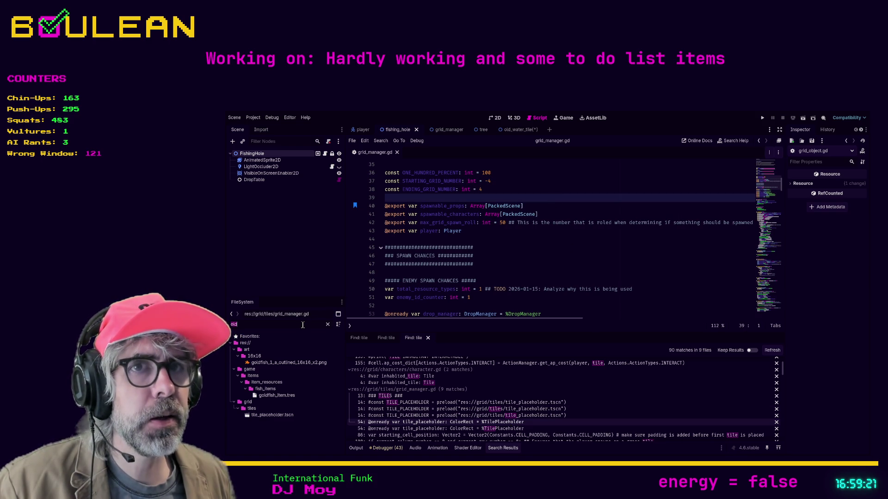
{"action": "type", "text": "grid"}
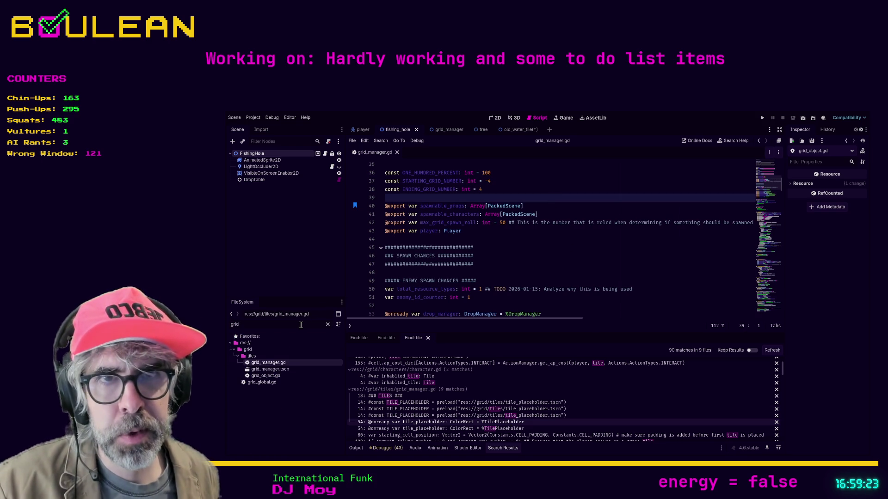
{"action": "double_click", "coordinate": [278, 369]}
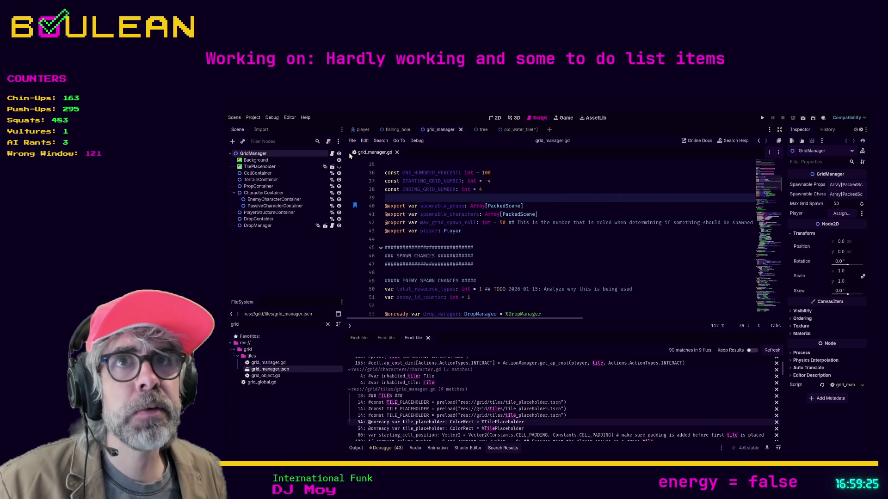